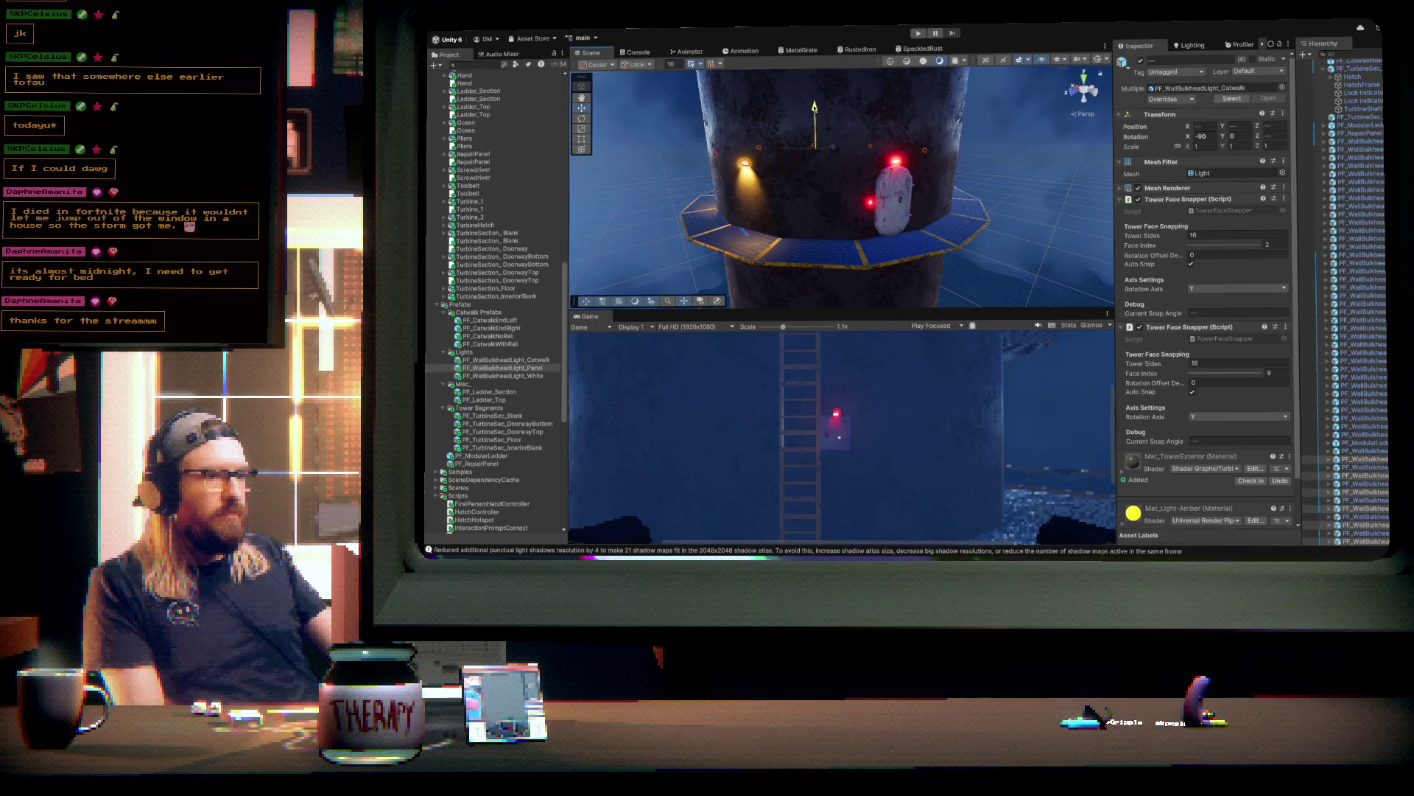
- Place a new amber catwalk wall light on the tower, snap it to face 11, and nudge it along X
{"action": "left_click_drag", "start_coordinate": [920, 162], "coordinate": [742, 167]}
{"action": "left_click_drag", "start_coordinate": [514, 361], "coordinate": [831, 167]}
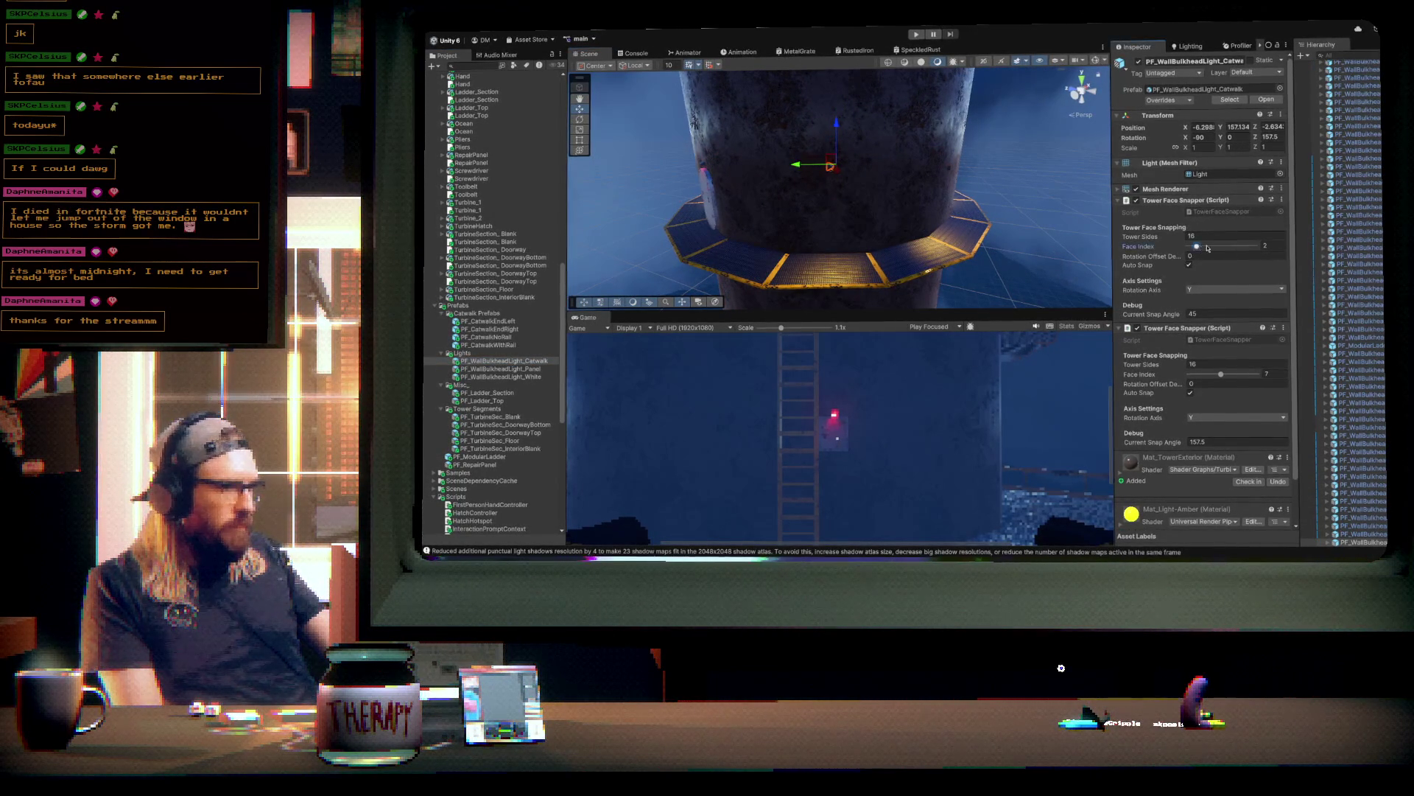
{"action": "left_click_drag", "start_coordinate": [1209, 248], "coordinate": [1239, 247]}
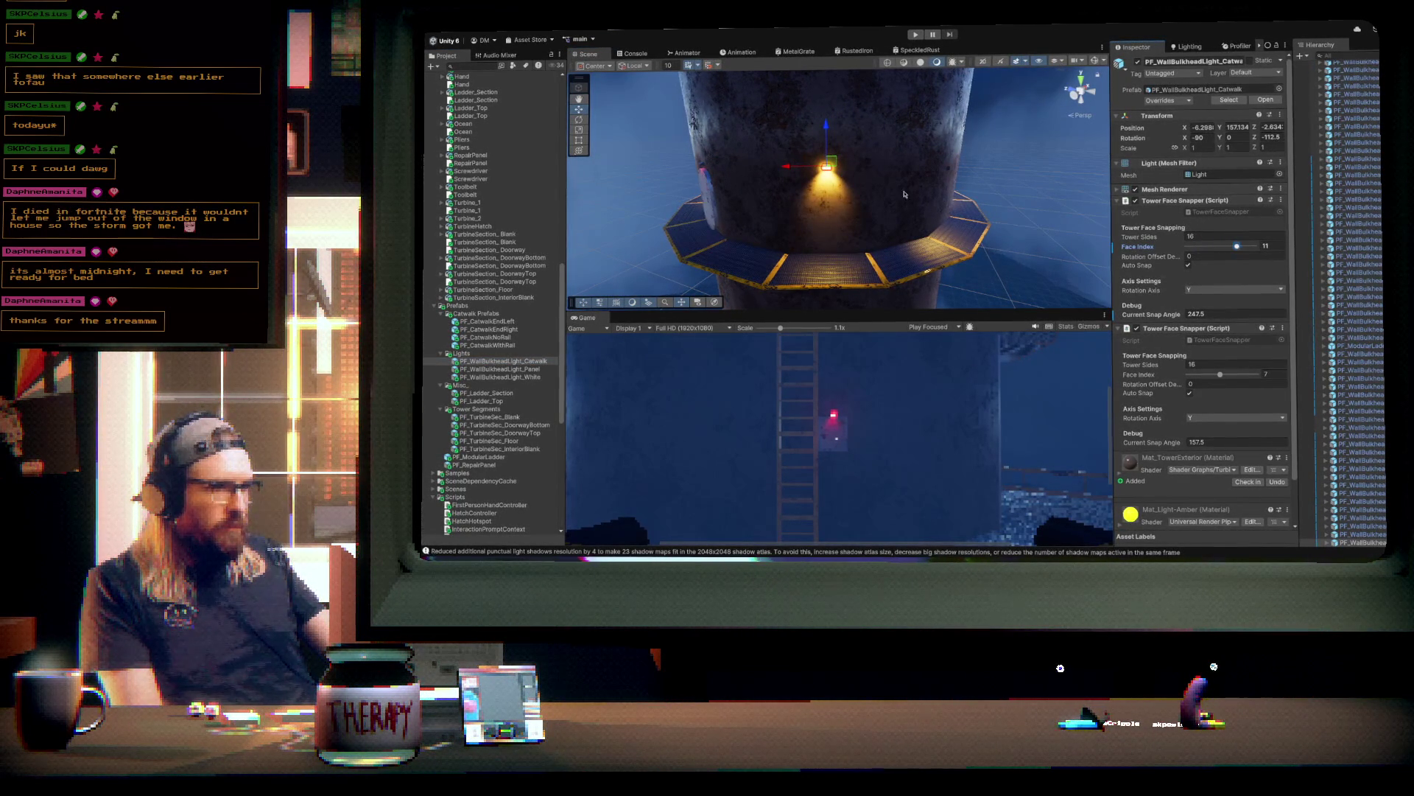
{"action": "left_click_drag", "start_coordinate": [793, 167], "coordinate": [866, 170]}
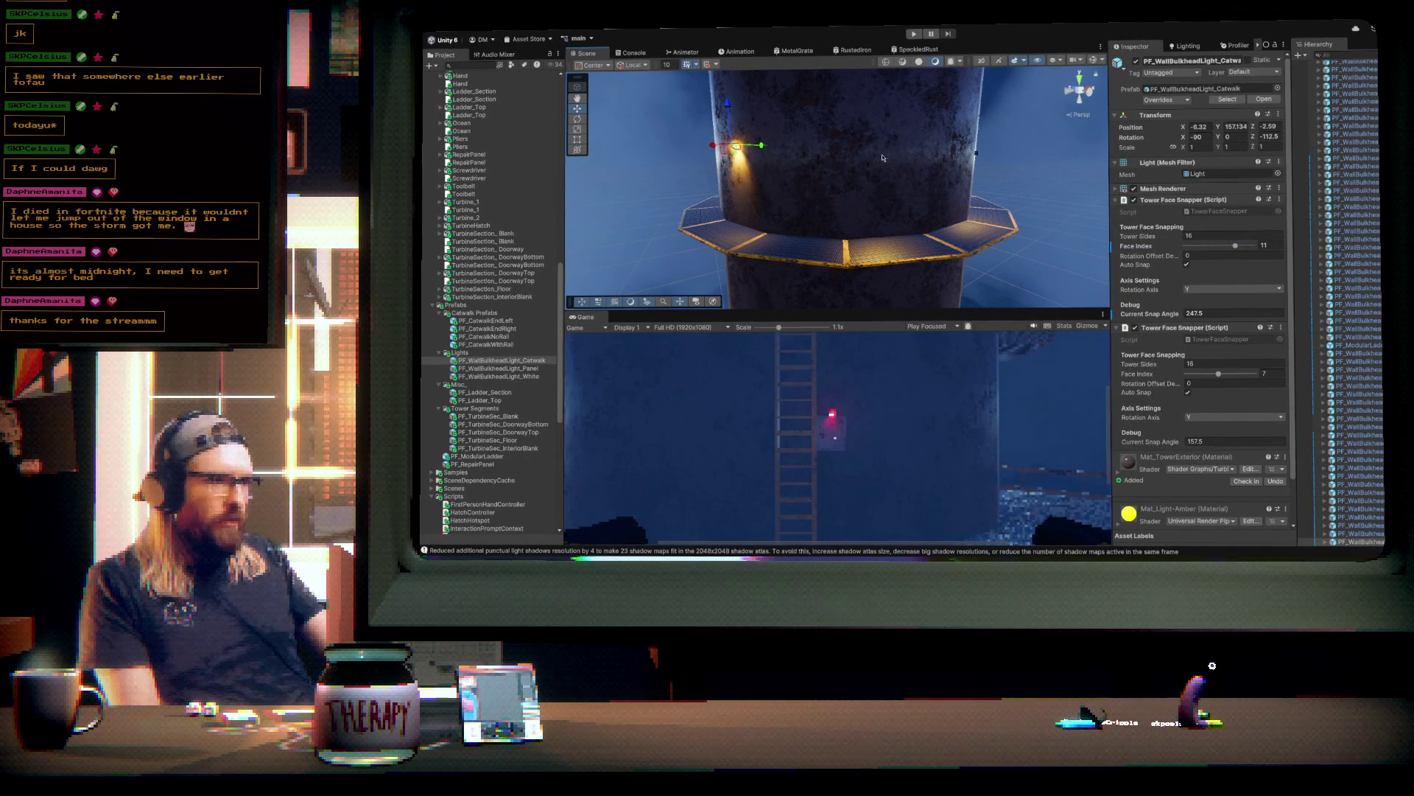
- Swing a second catwalk light around the tower to face 10
{"action": "left_click", "coordinate": [888, 159]}
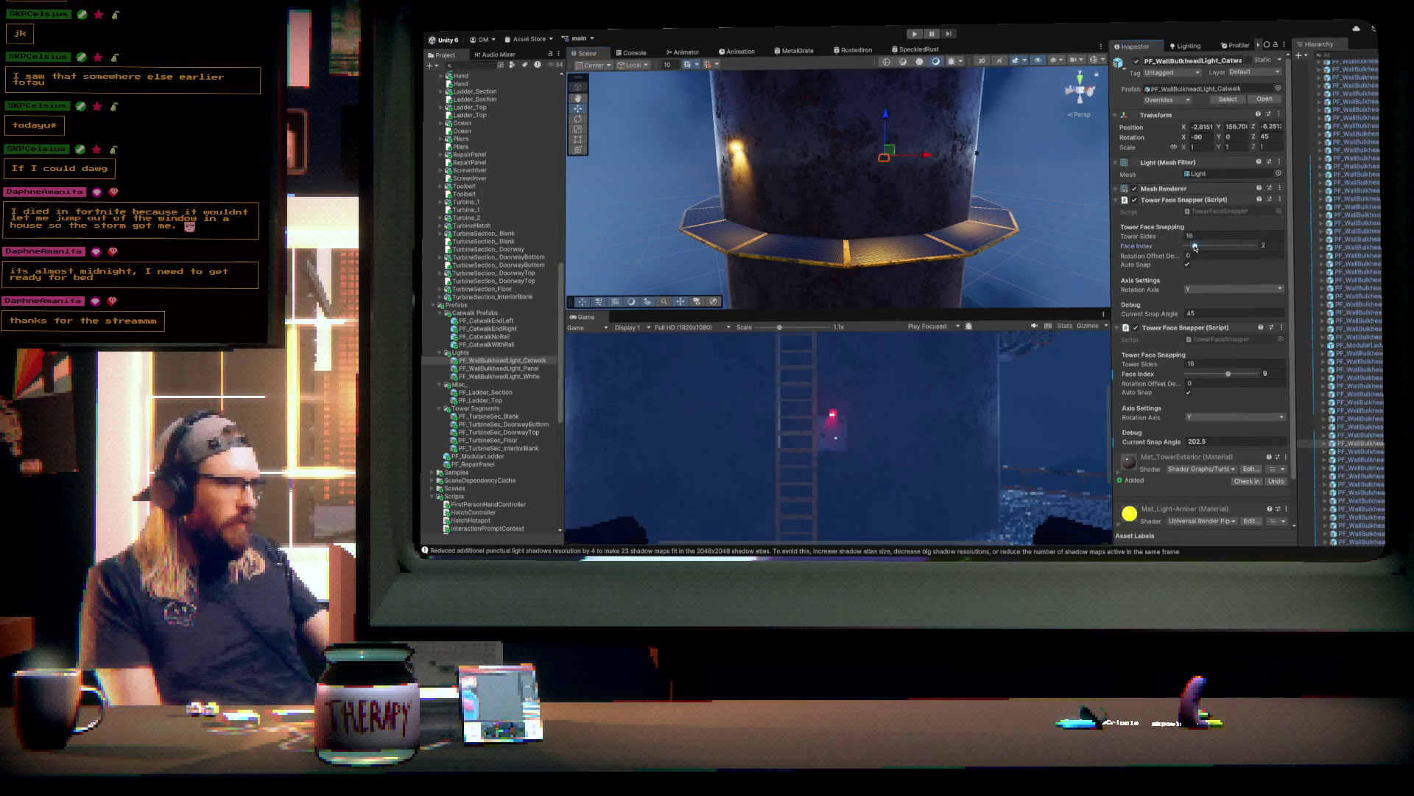
{"action": "left_click_drag", "start_coordinate": [1195, 247], "coordinate": [1235, 250]}
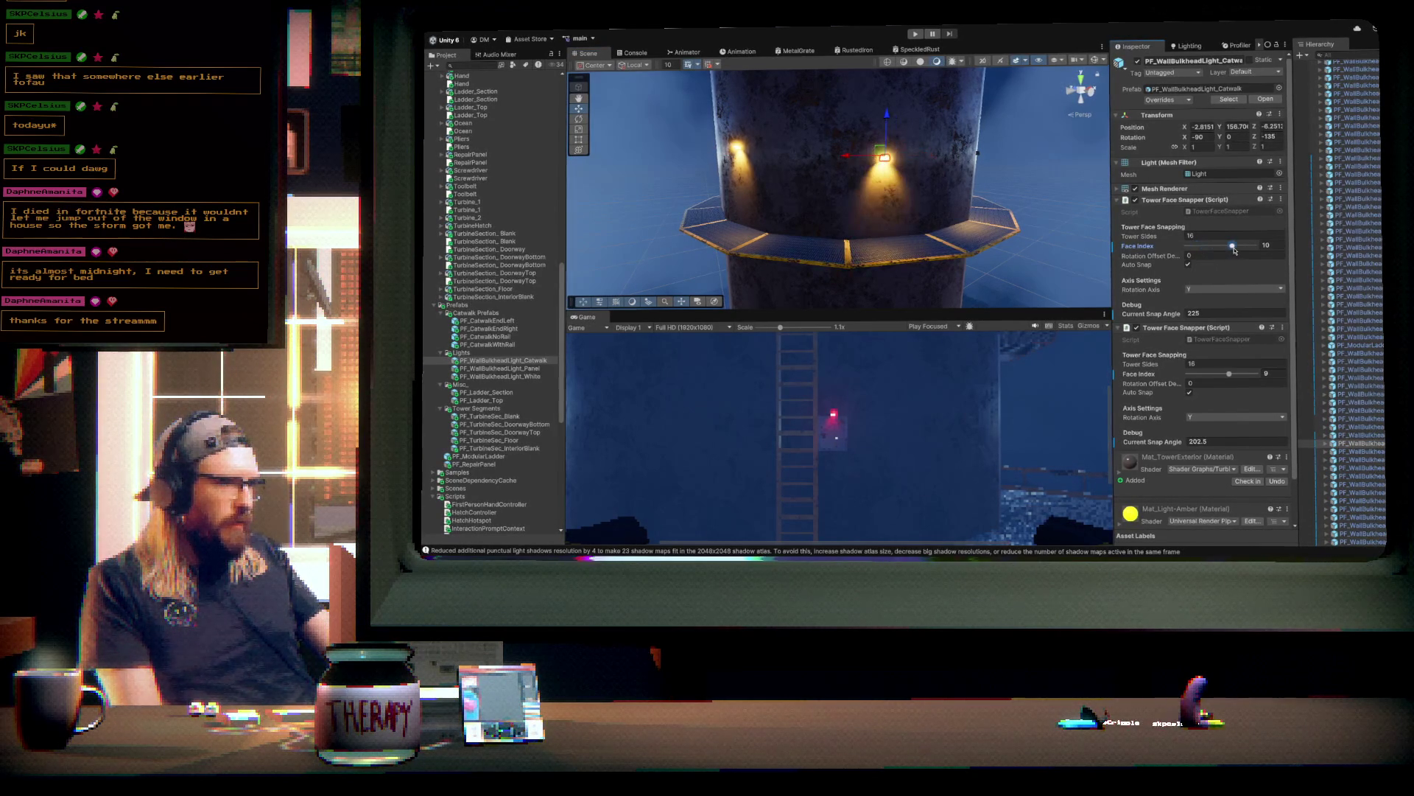
{"action": "mouse_move", "coordinate": [825, 169]}
{"action": "left_mouse_down"}
{"action": "mouse_move", "coordinate": [765, 141]}
{"action": "mouse_move", "coordinate": [768, 106]}
{"action": "mouse_move", "coordinate": [861, 166]}
{"action": "left_mouse_up"}
- Move the left catwalk light through faces 4 and 8 onto face 10, then review from above
{"action": "left_click", "coordinate": [776, 142]}
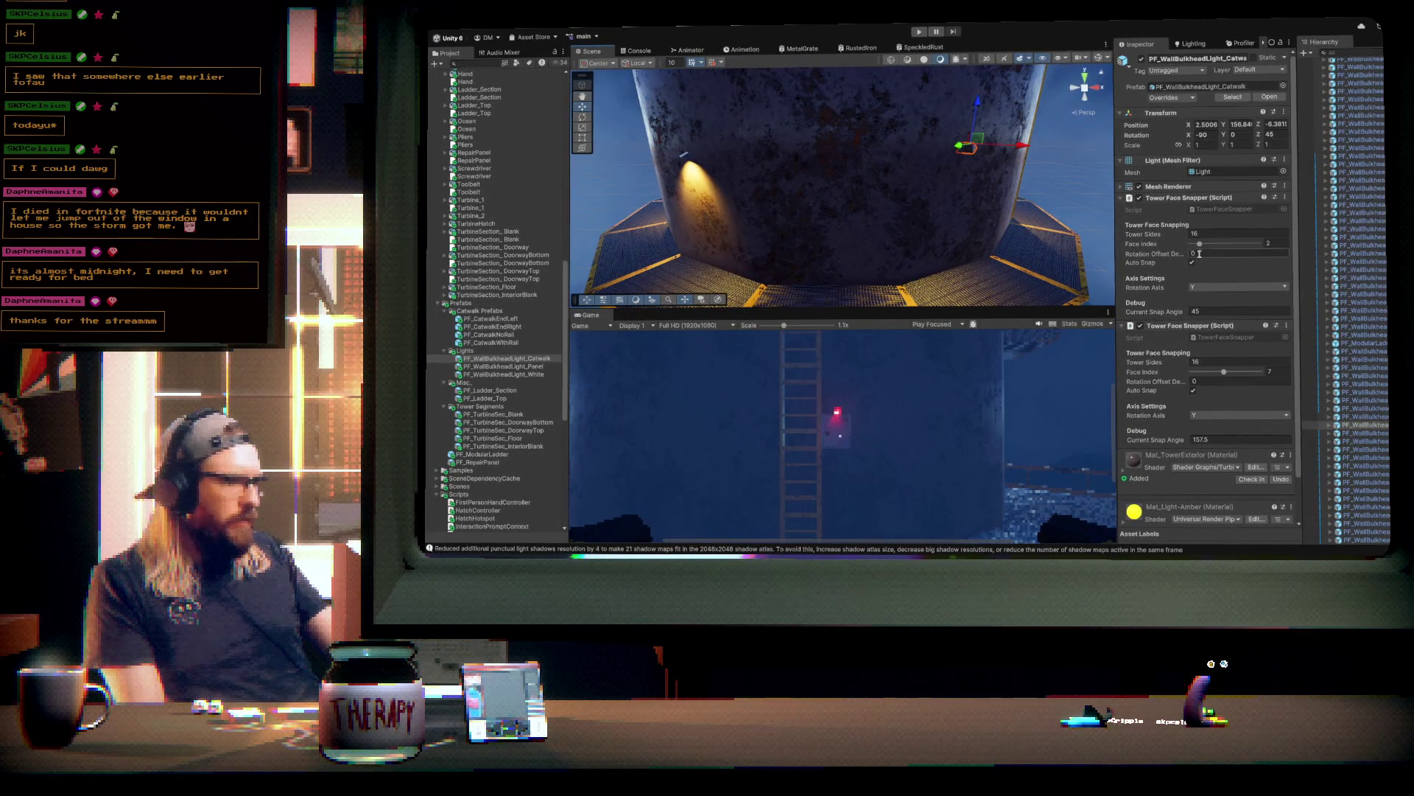
{"action": "mouse_move", "coordinate": [1240, 243]}
{"action": "left_mouse_down"}
{"action": "mouse_move", "coordinate": [1210, 246]}
{"action": "mouse_move", "coordinate": [1228, 246]}
{"action": "left_mouse_up"}
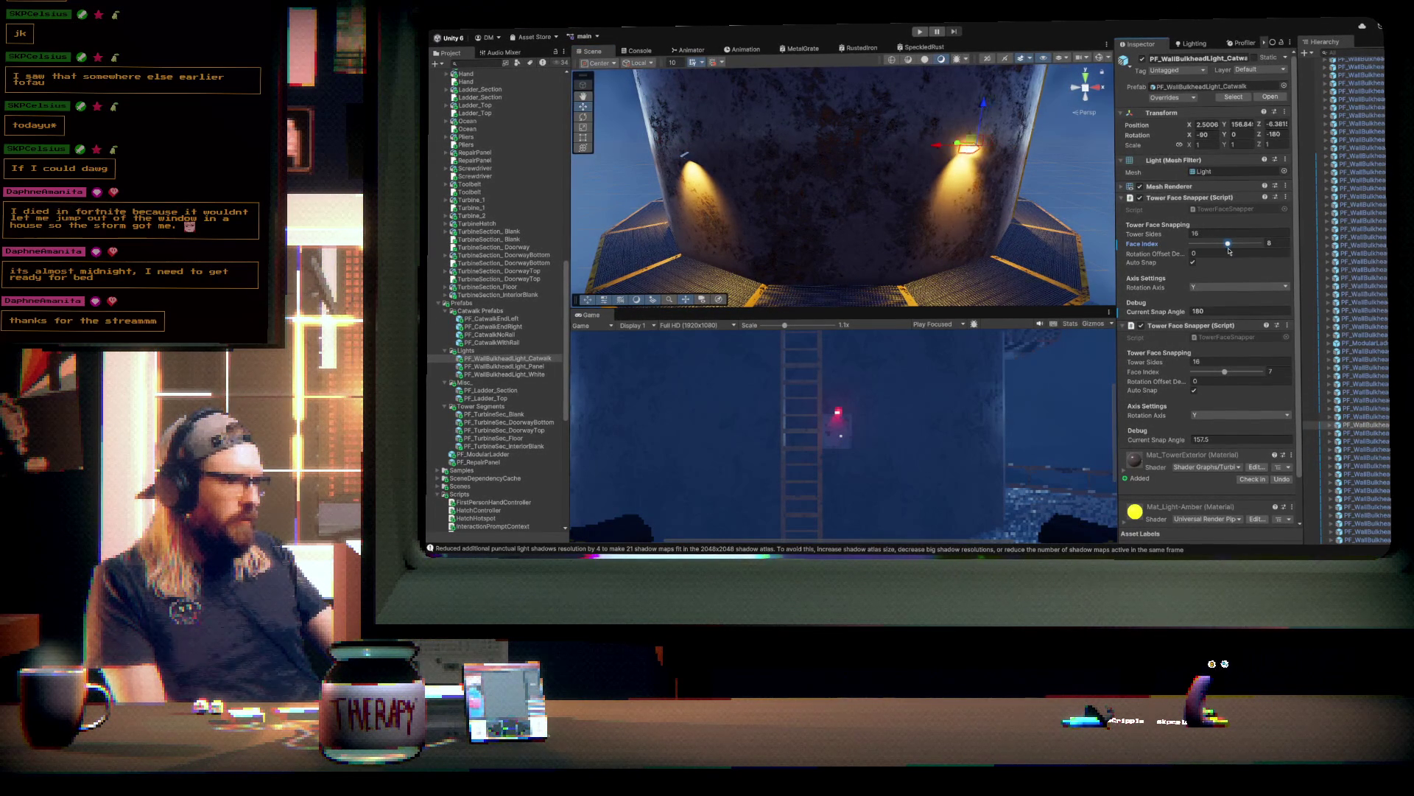
{"action": "mouse_move", "coordinate": [825, 206]}
{"action": "left_mouse_down"}
{"action": "mouse_move", "coordinate": [861, 221]}
{"action": "mouse_move", "coordinate": [803, 221]}
{"action": "left_mouse_up"}
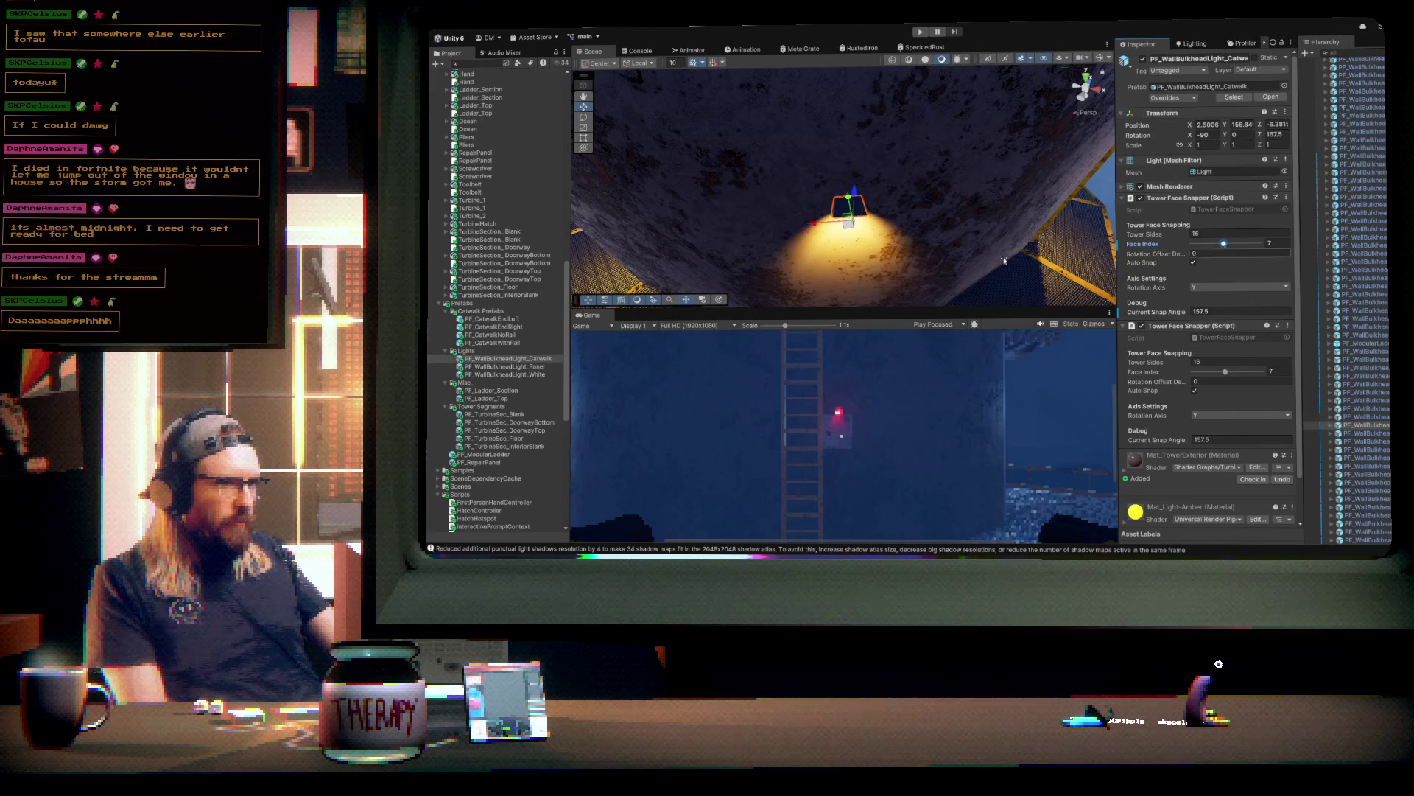
{"action": "mouse_move", "coordinate": [1004, 260]}
{"action": "left_mouse_down"}
{"action": "mouse_move", "coordinate": [837, 246]}
{"action": "mouse_move", "coordinate": [722, 274]}
{"action": "left_mouse_up"}
{"action": "left_click_drag", "start_coordinate": [1223, 243], "coordinate": [1235, 245]}
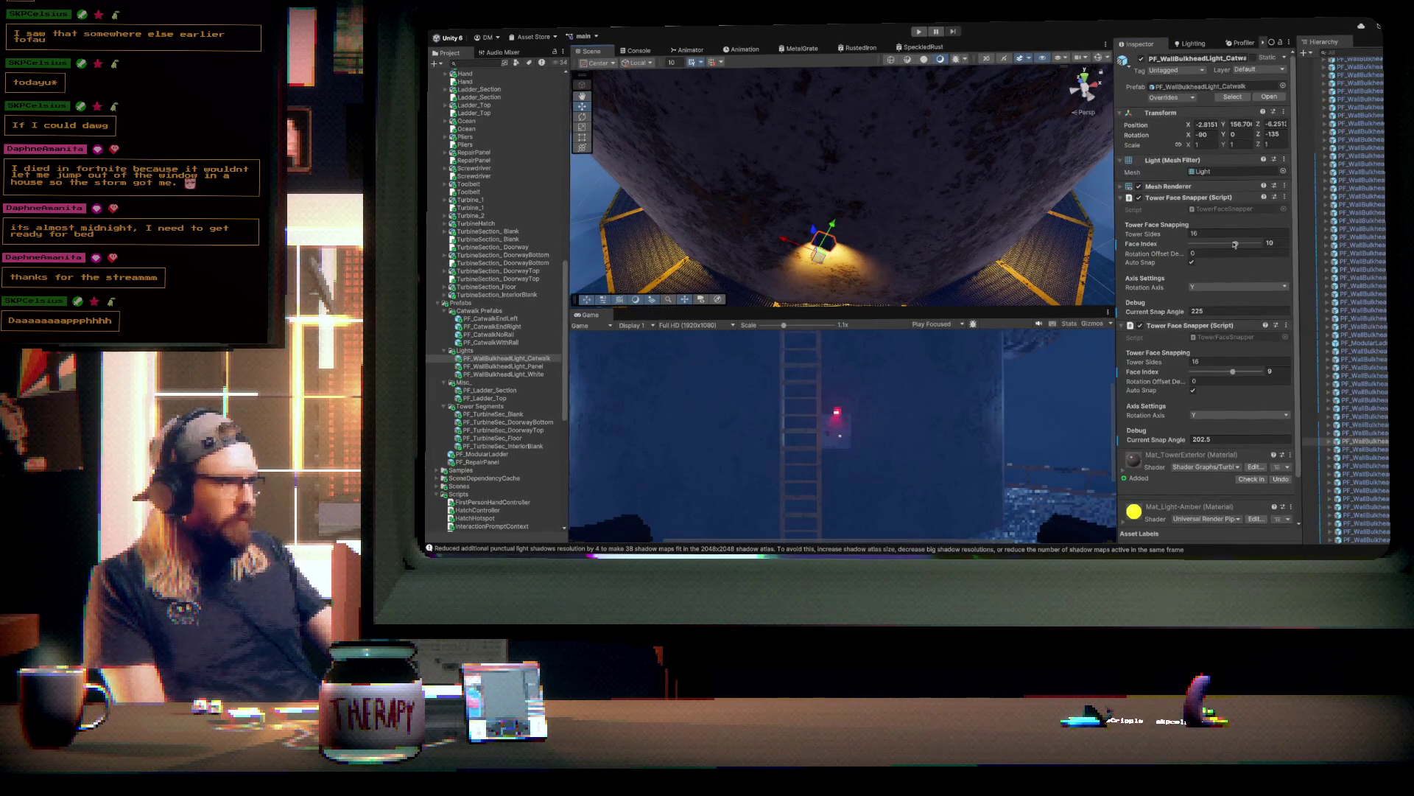
{"action": "mouse_move", "coordinate": [847, 221]}
{"action": "left_mouse_down"}
{"action": "mouse_move", "coordinate": [780, 175]}
{"action": "mouse_move", "coordinate": [735, 177]}
{"action": "mouse_move", "coordinate": [815, 240]}
{"action": "mouse_move", "coordinate": [934, 191]}
{"action": "mouse_move", "coordinate": [937, 205]}
{"action": "left_mouse_up"}
{"action": "left_click", "coordinate": [884, 214]}
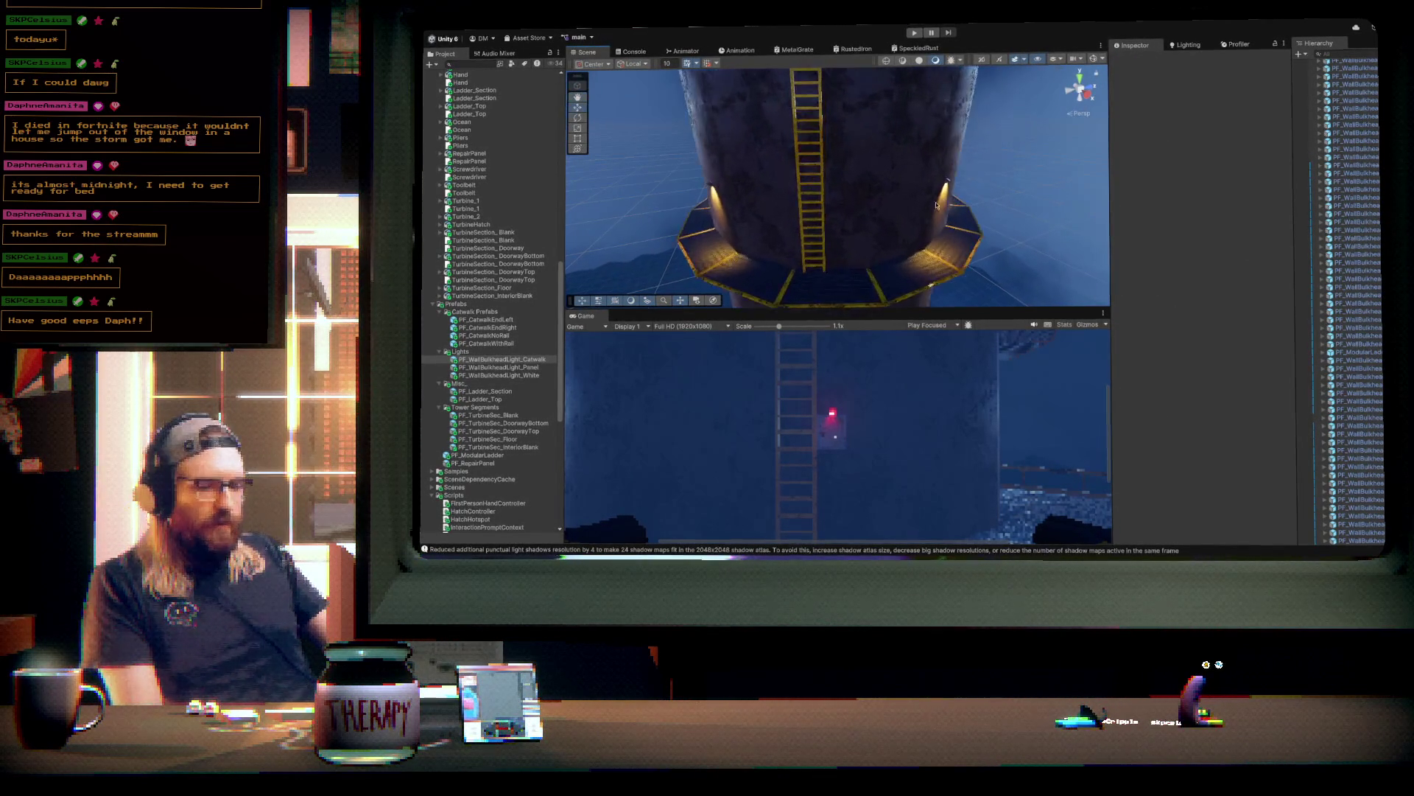
- Shift the amber light beside the ladder one face around the tower
{"action": "left_click", "coordinate": [937, 205]}
{"action": "key", "text": "f"}
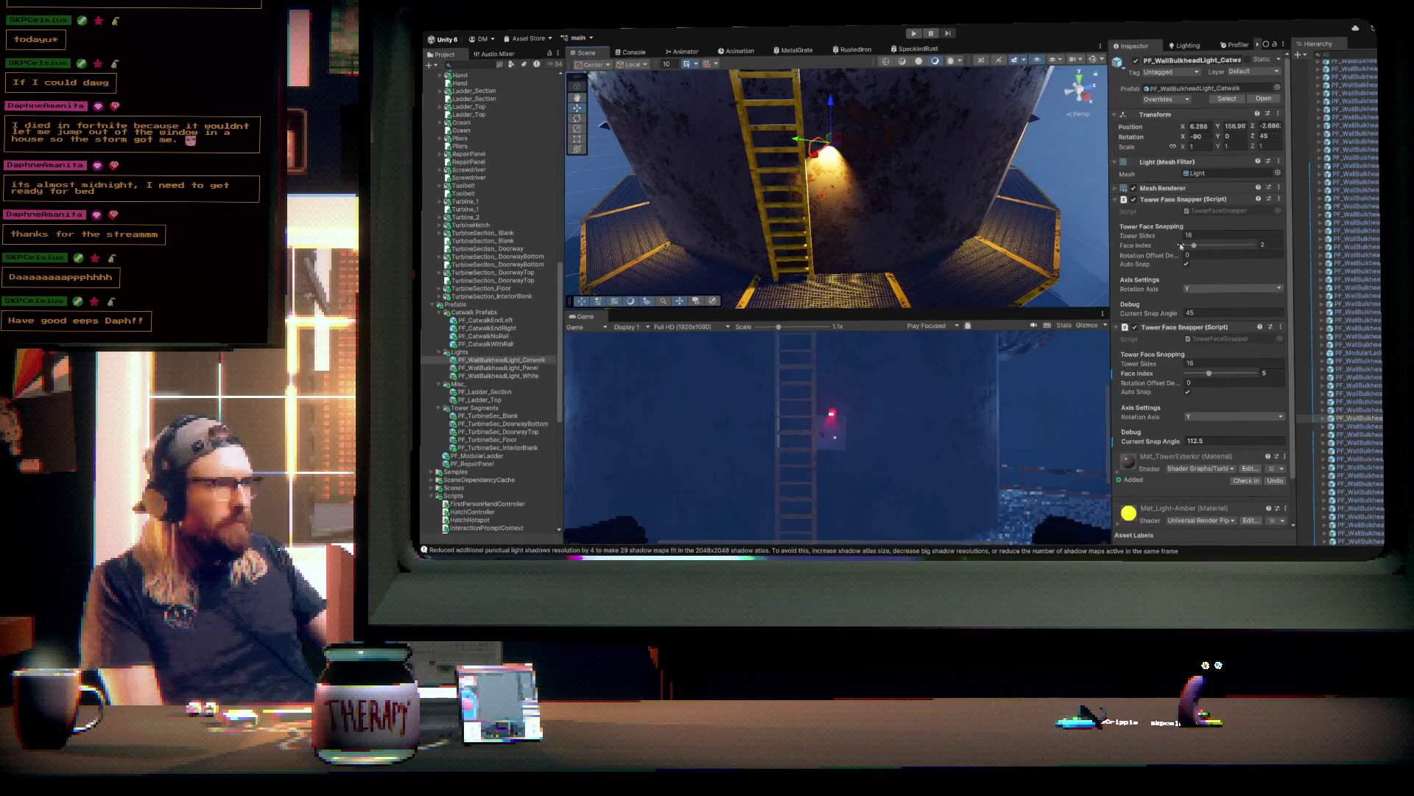
{"action": "left_click_drag", "start_coordinate": [1196, 247], "coordinate": [1206, 251]}
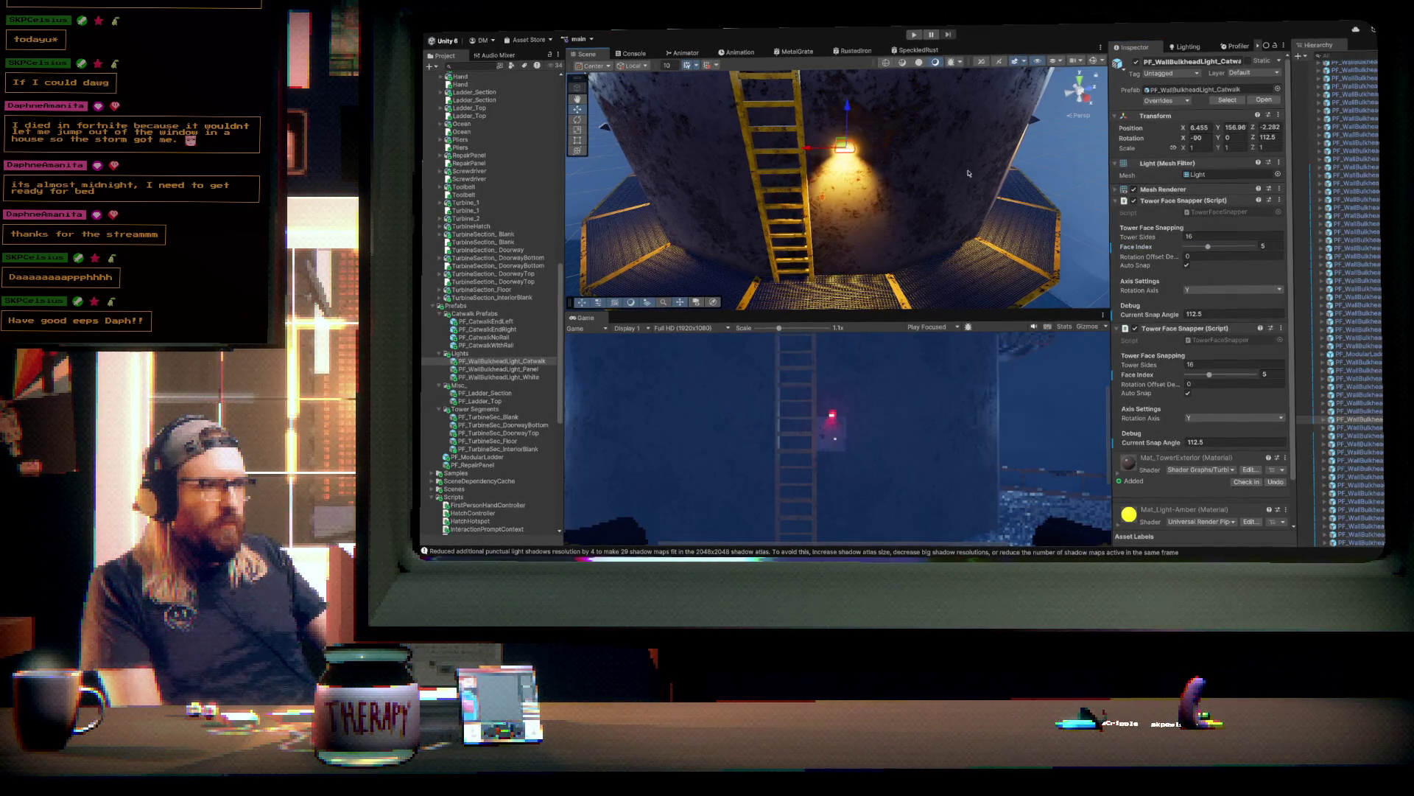
- Add a white wall light beside the upper ladder, snapped to 180°
{"action": "mouse_move", "coordinate": [969, 173]}
{"action": "left_mouse_down"}
{"action": "mouse_move", "coordinate": [846, 186]}
{"action": "mouse_move", "coordinate": [877, 209]}
{"action": "left_mouse_up"}
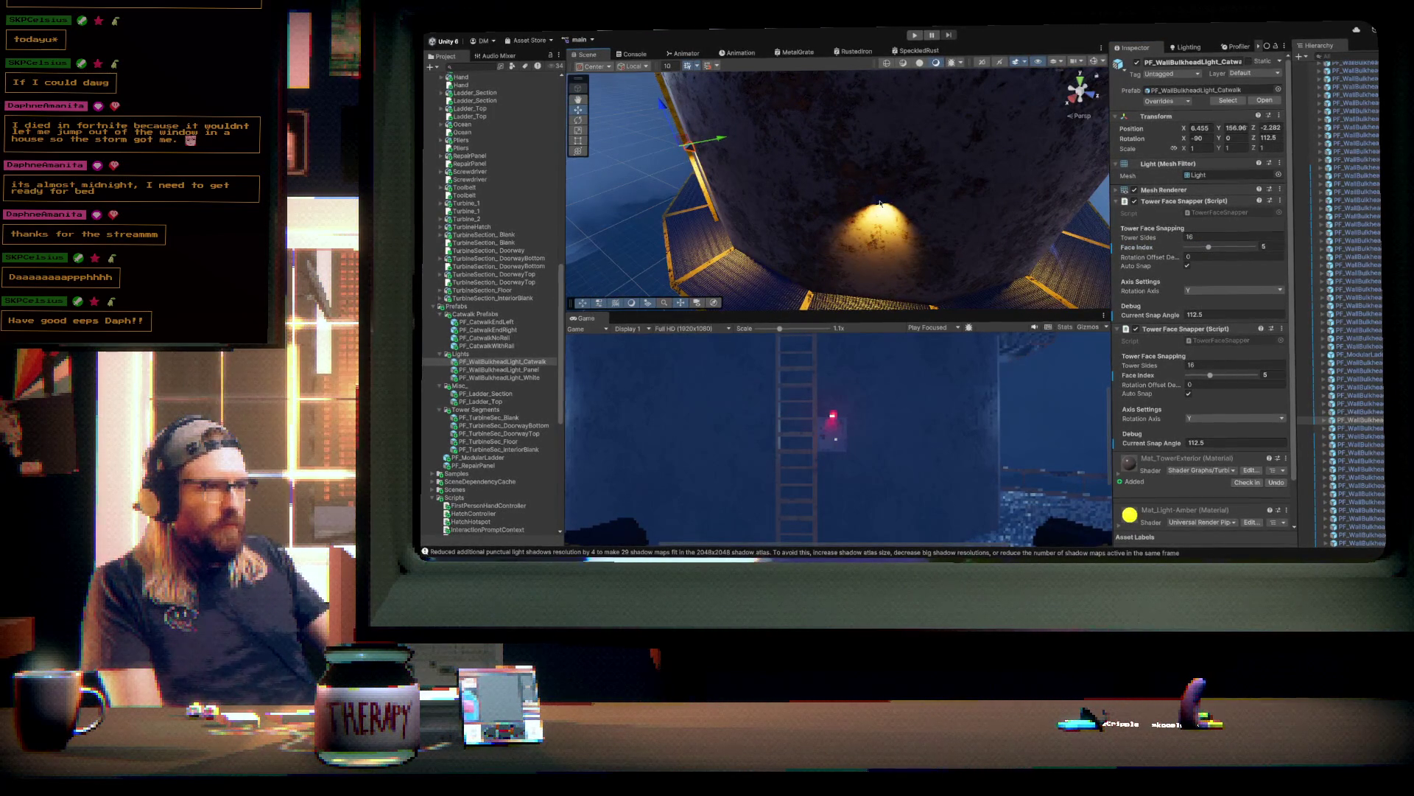
{"action": "left_click", "coordinate": [880, 203]}
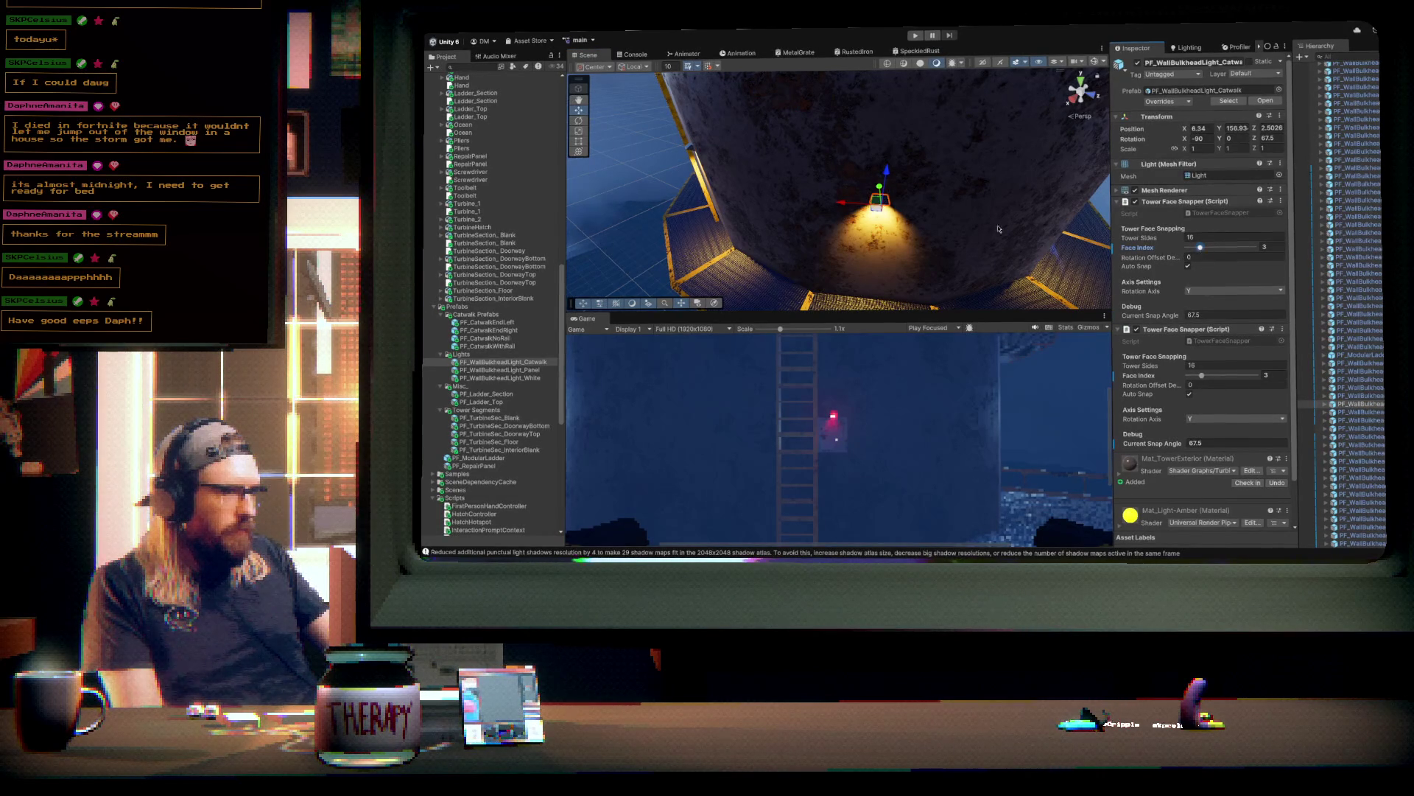
{"action": "mouse_move", "coordinate": [999, 229]}
{"action": "left_mouse_down"}
{"action": "mouse_move", "coordinate": [852, 201]}
{"action": "mouse_move", "coordinate": [932, 169]}
{"action": "mouse_move", "coordinate": [1014, 171]}
{"action": "mouse_move", "coordinate": [1061, 129]}
{"action": "left_mouse_up"}
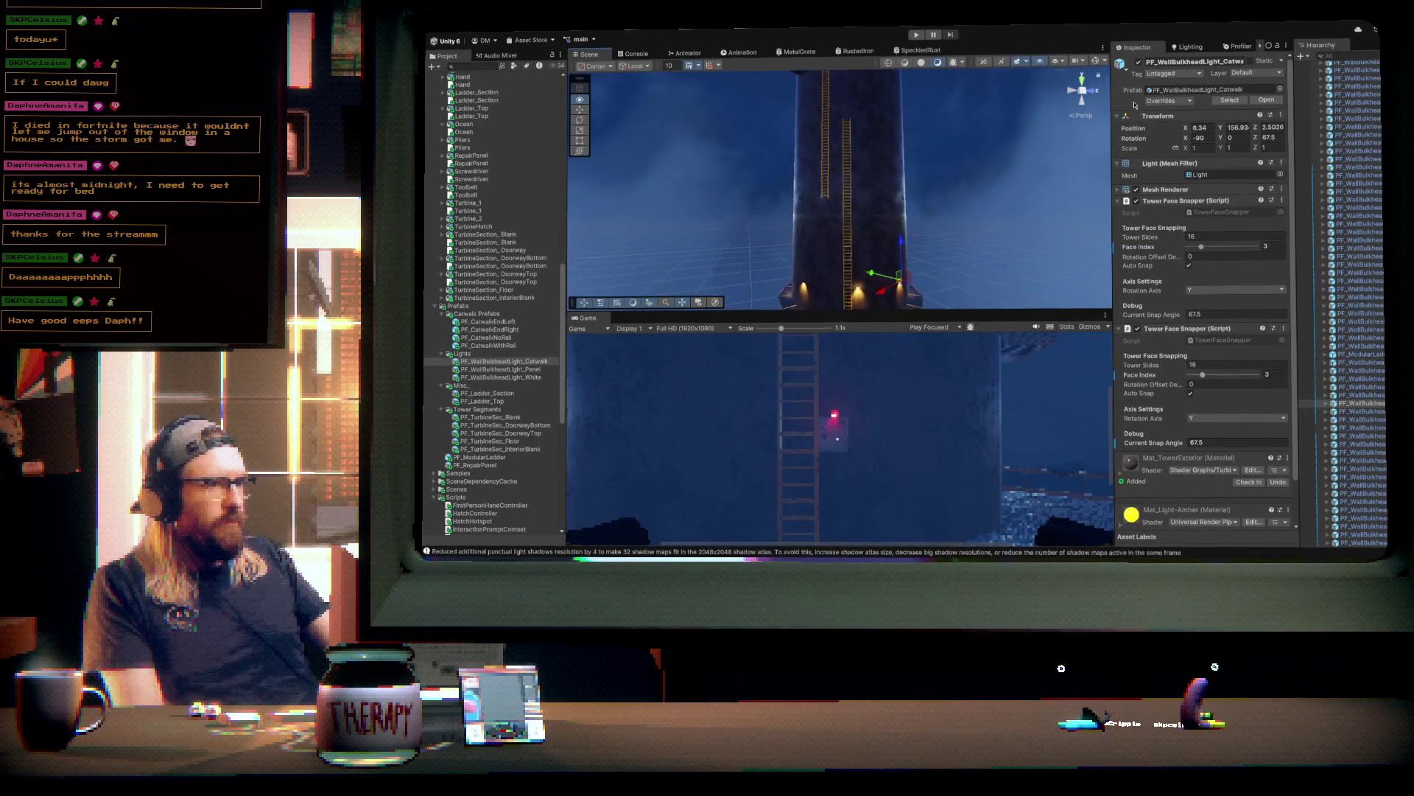
{"action": "left_click_drag", "start_coordinate": [883, 225], "coordinate": [880, 240]}
{"action": "left_click_drag", "start_coordinate": [508, 372], "coordinate": [854, 220]}
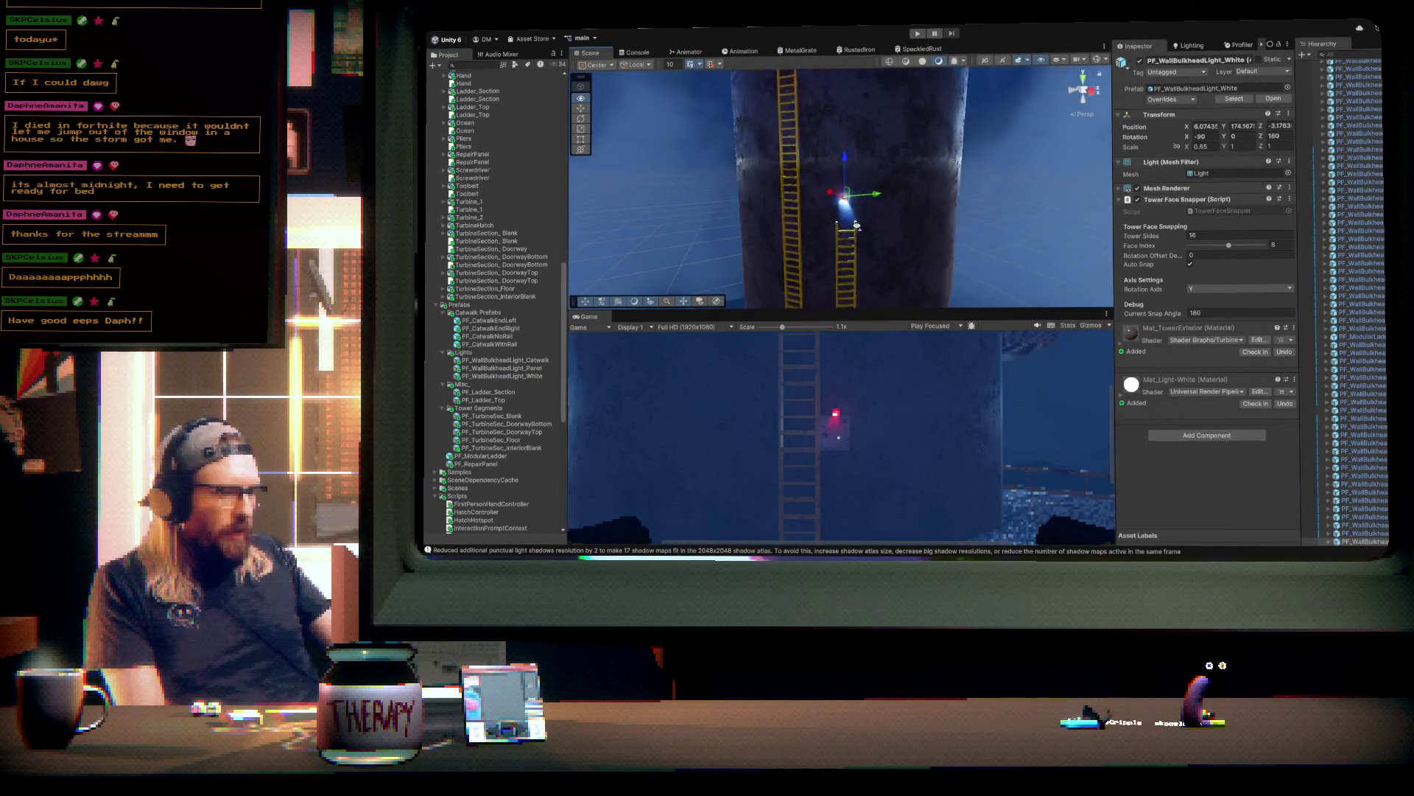
- Frame and orbit around the newly placed white wall light to check its placement
{"action": "key", "text": "f"}
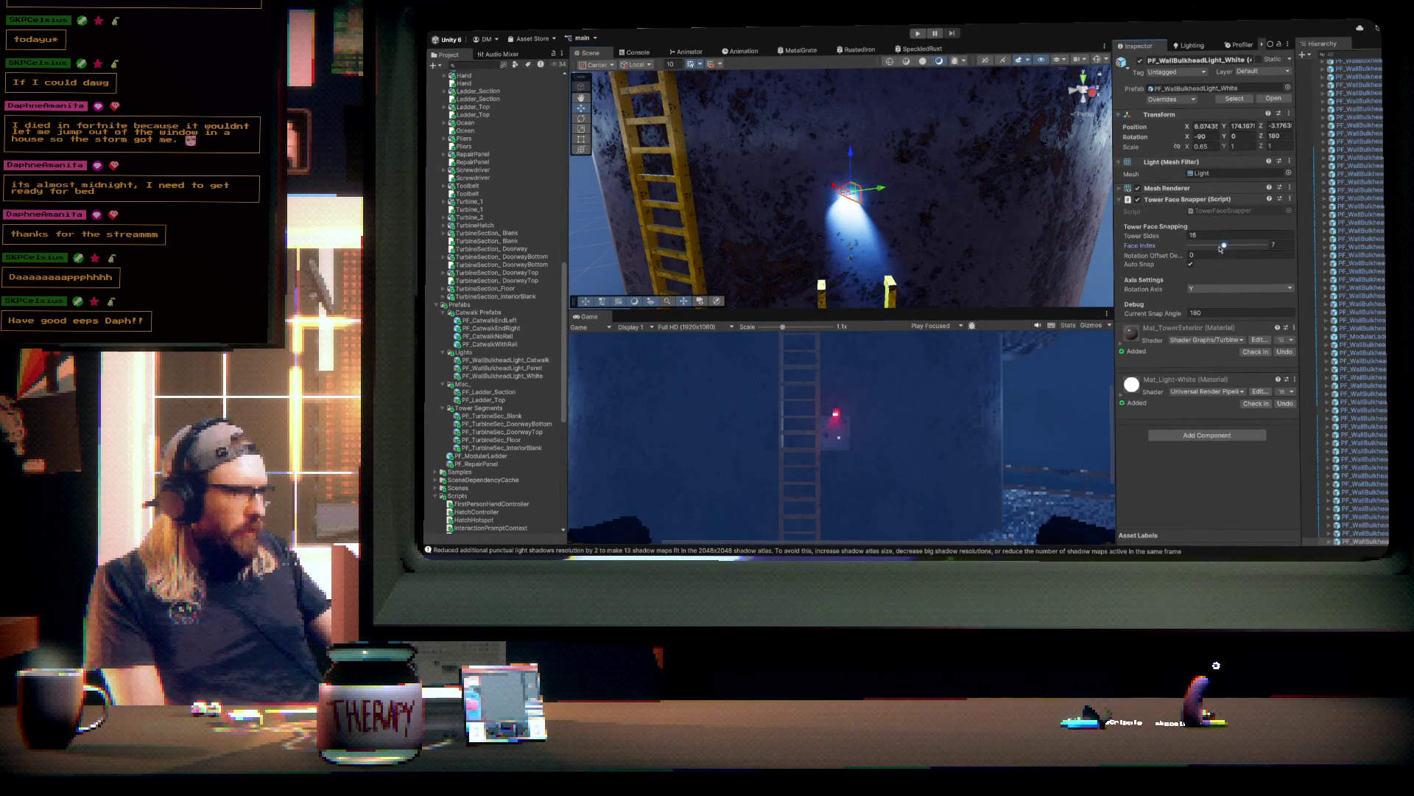
{"action": "left_click_drag", "start_coordinate": [930, 198], "coordinate": [977, 202]}
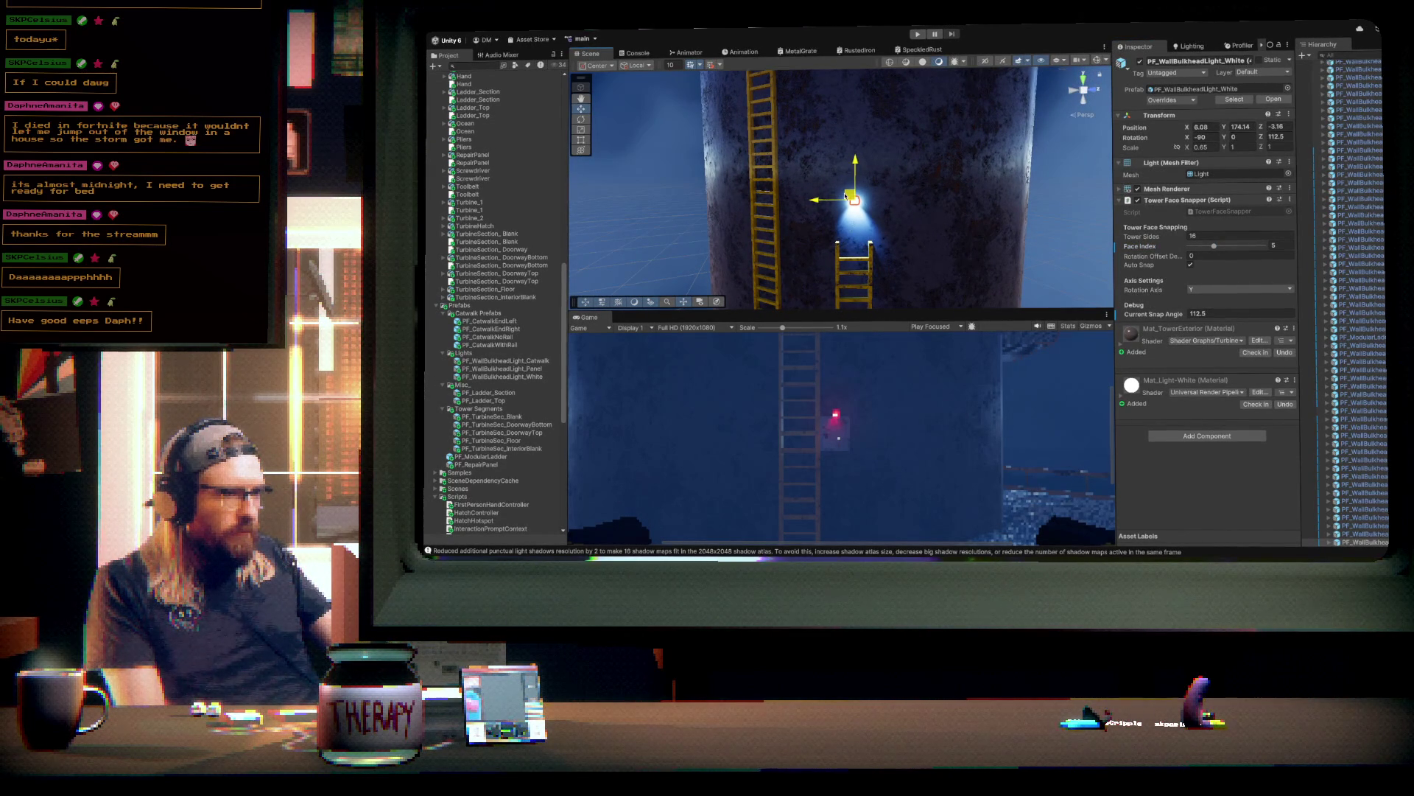
{"action": "mouse_move", "coordinate": [910, 227]}
{"action": "left_mouse_down"}
{"action": "mouse_move", "coordinate": [921, 279]}
{"action": "mouse_move", "coordinate": [969, 302]}
{"action": "mouse_move", "coordinate": [971, 217]}
{"action": "left_mouse_up"}
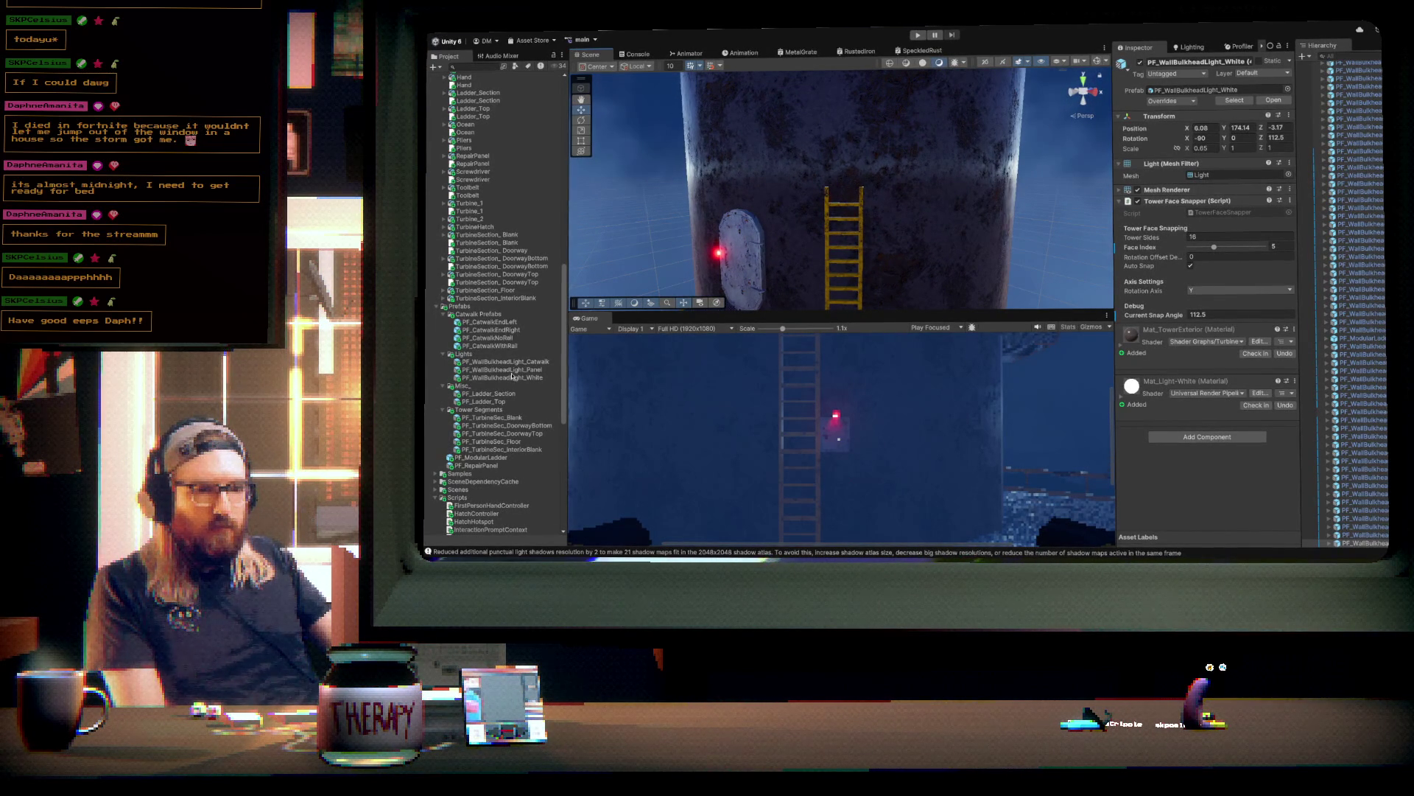
- Add another white wall light near the ladder top, snapped to face 6 (135°) and nudged along X
{"action": "mouse_move", "coordinate": [512, 376]}
{"action": "left_mouse_down"}
{"action": "mouse_move", "coordinate": [853, 171]}
{"action": "mouse_move", "coordinate": [853, 148]}
{"action": "left_mouse_up"}
{"action": "key", "text": "f"}
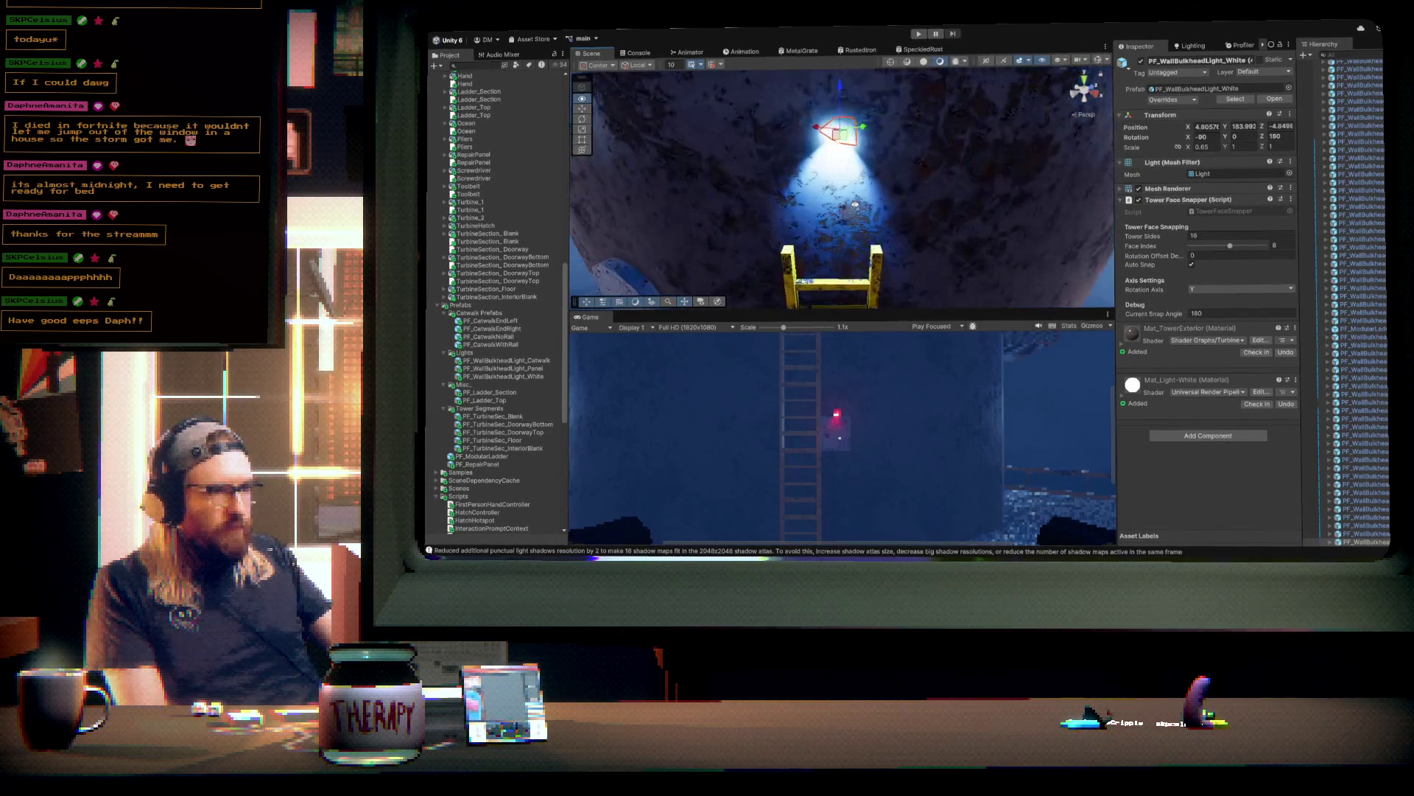
{"action": "left_click_drag", "start_coordinate": [1230, 245], "coordinate": [1223, 251]}
{"action": "mouse_move", "coordinate": [814, 155]}
{"action": "left_mouse_down"}
{"action": "mouse_move", "coordinate": [792, 153]}
{"action": "mouse_move", "coordinate": [994, 208]}
{"action": "left_mouse_up"}
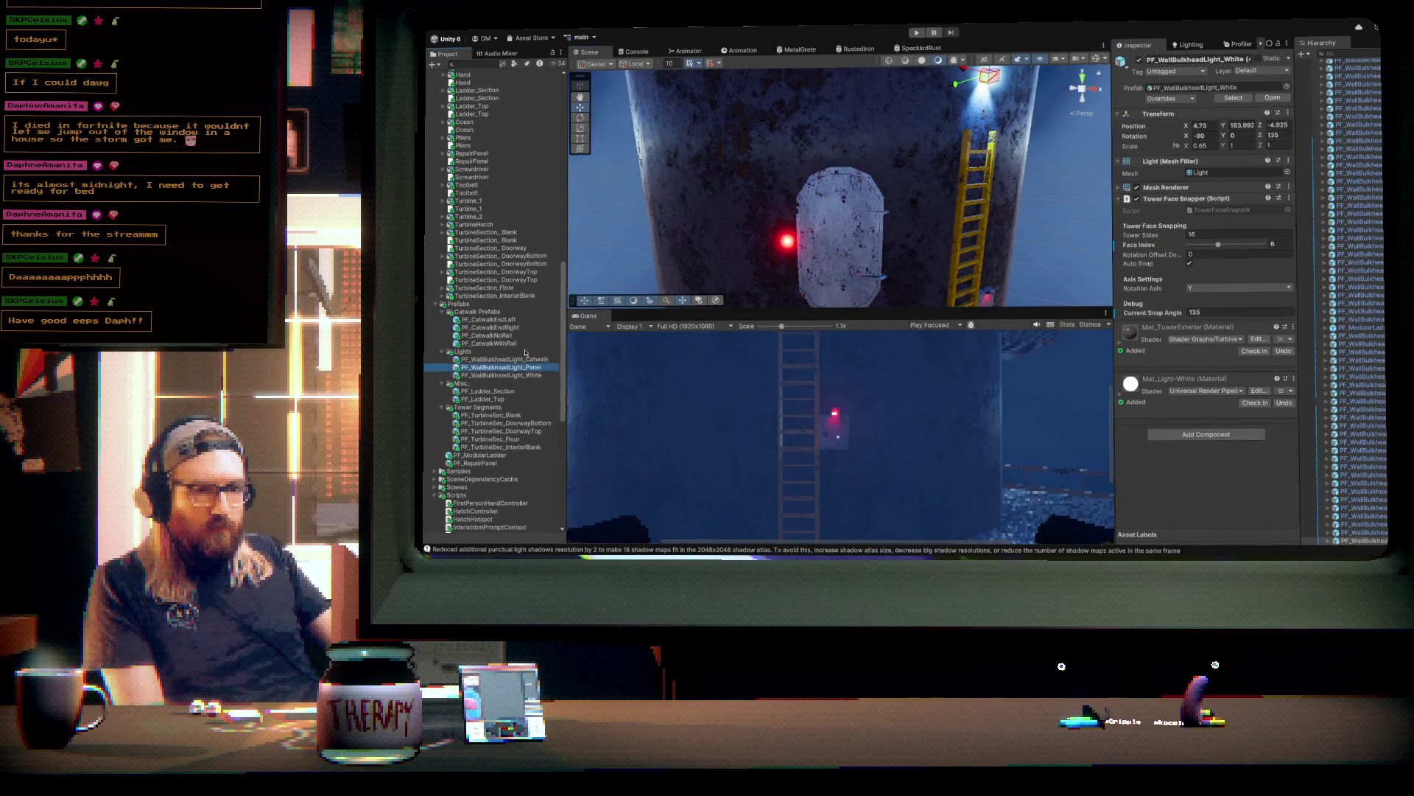
- Place a red panel wall light on tower face 6 and nudge it slightly down
{"action": "left_click_drag", "start_coordinate": [840, 163], "coordinate": [840, 157]}
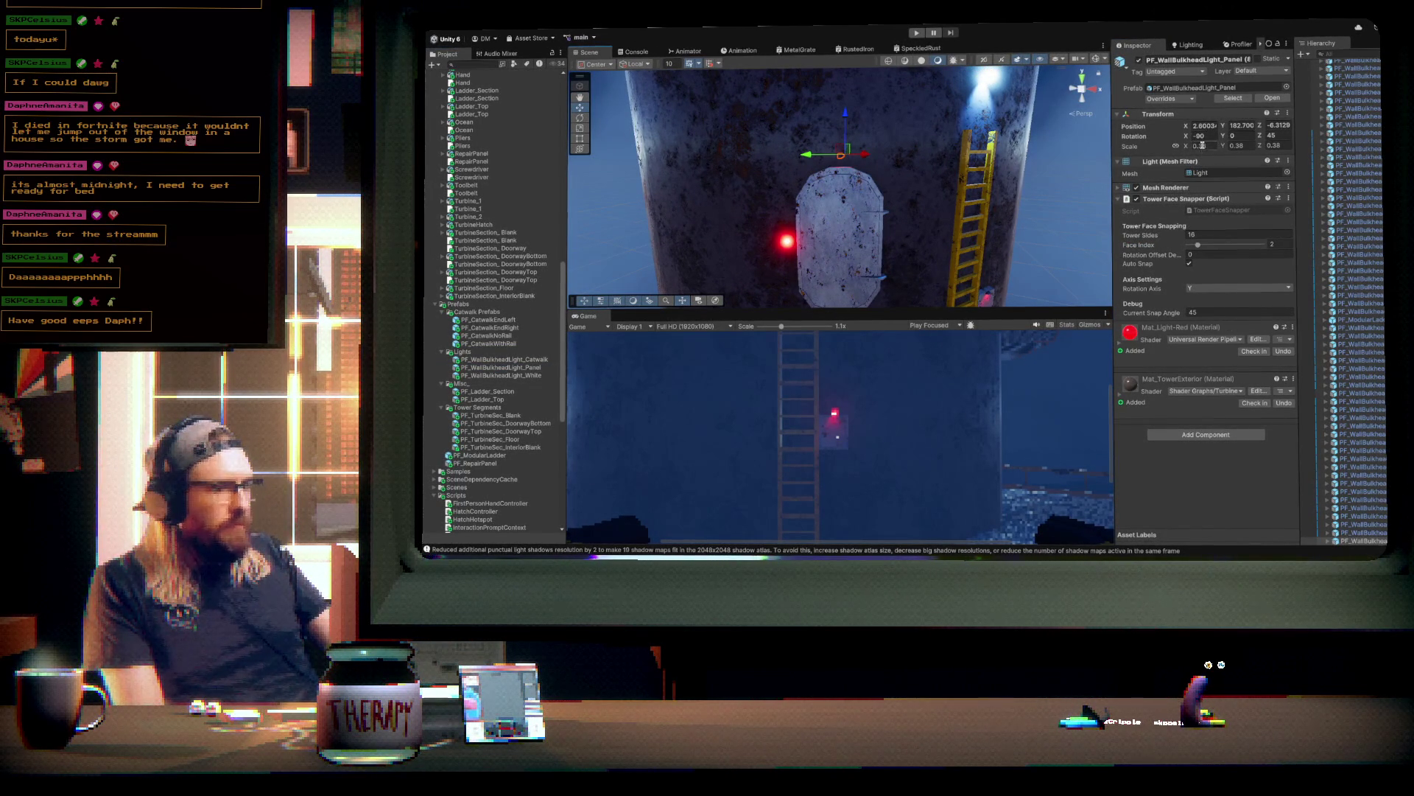
{"action": "left_click_drag", "start_coordinate": [1197, 245], "coordinate": [1218, 248]}
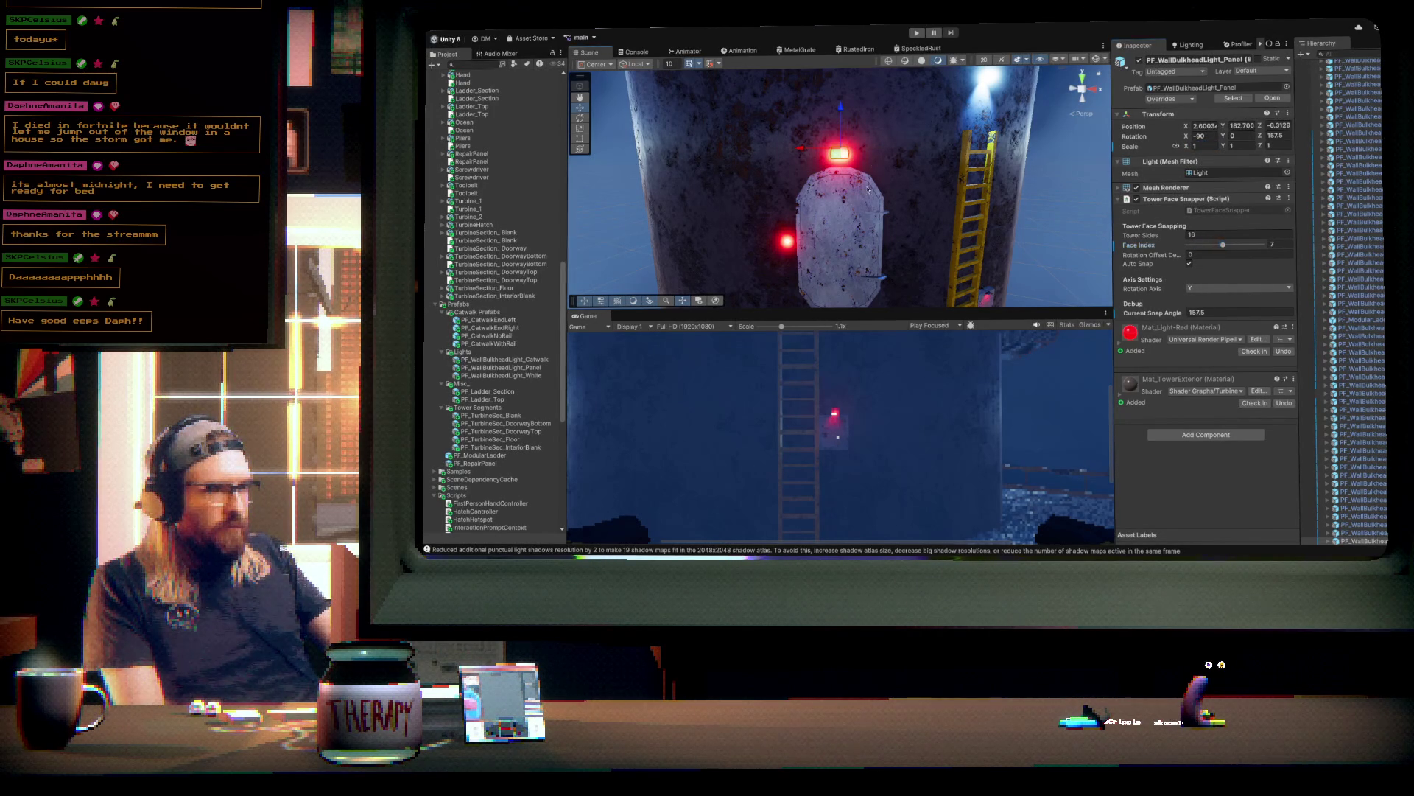
{"action": "scroll", "coordinate": [868, 191], "scroll_direction": "up", "scroll_amount": 5}
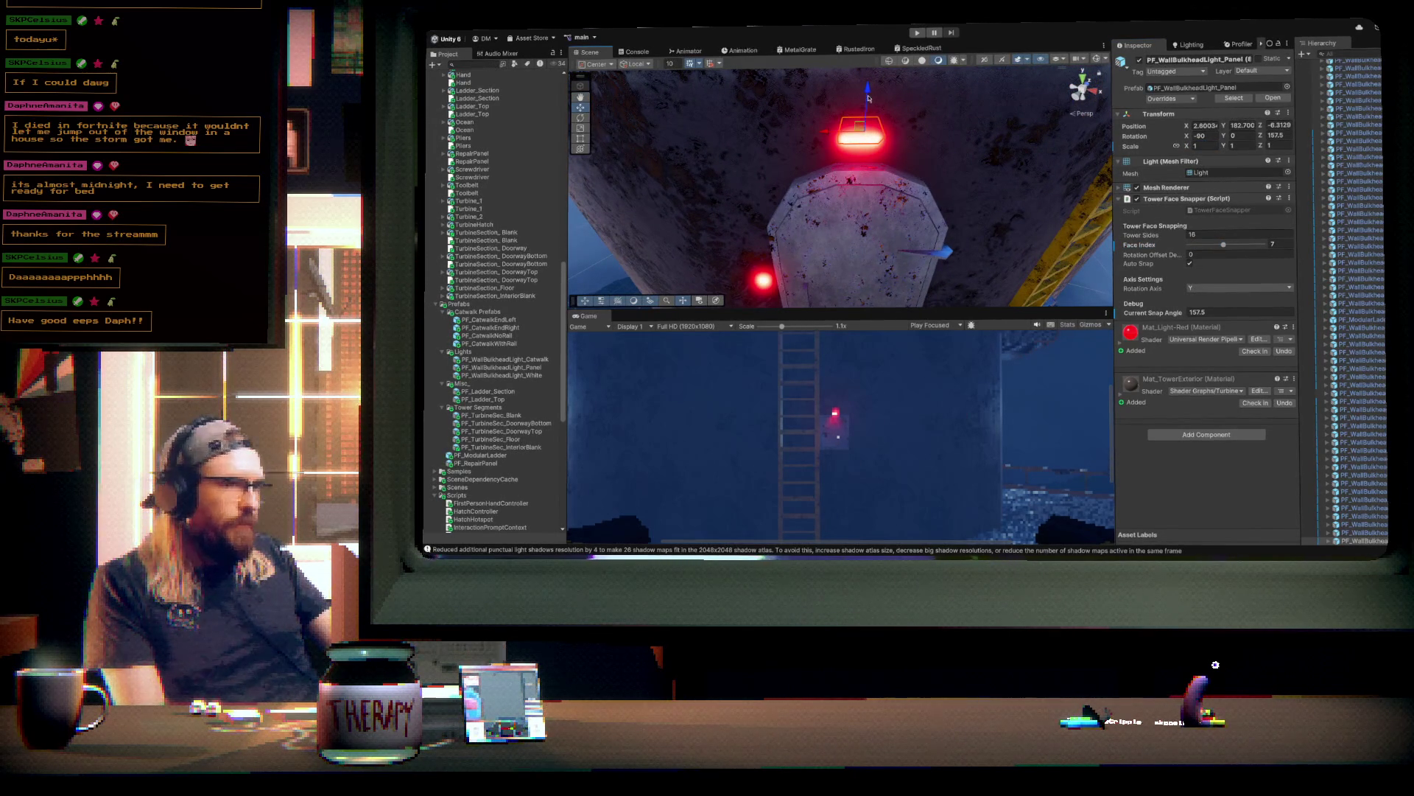
{"action": "mouse_move", "coordinate": [869, 98]}
{"action": "left_mouse_down"}
{"action": "mouse_move", "coordinate": [864, 127]}
{"action": "mouse_move", "coordinate": [778, 169]}
{"action": "left_mouse_up"}
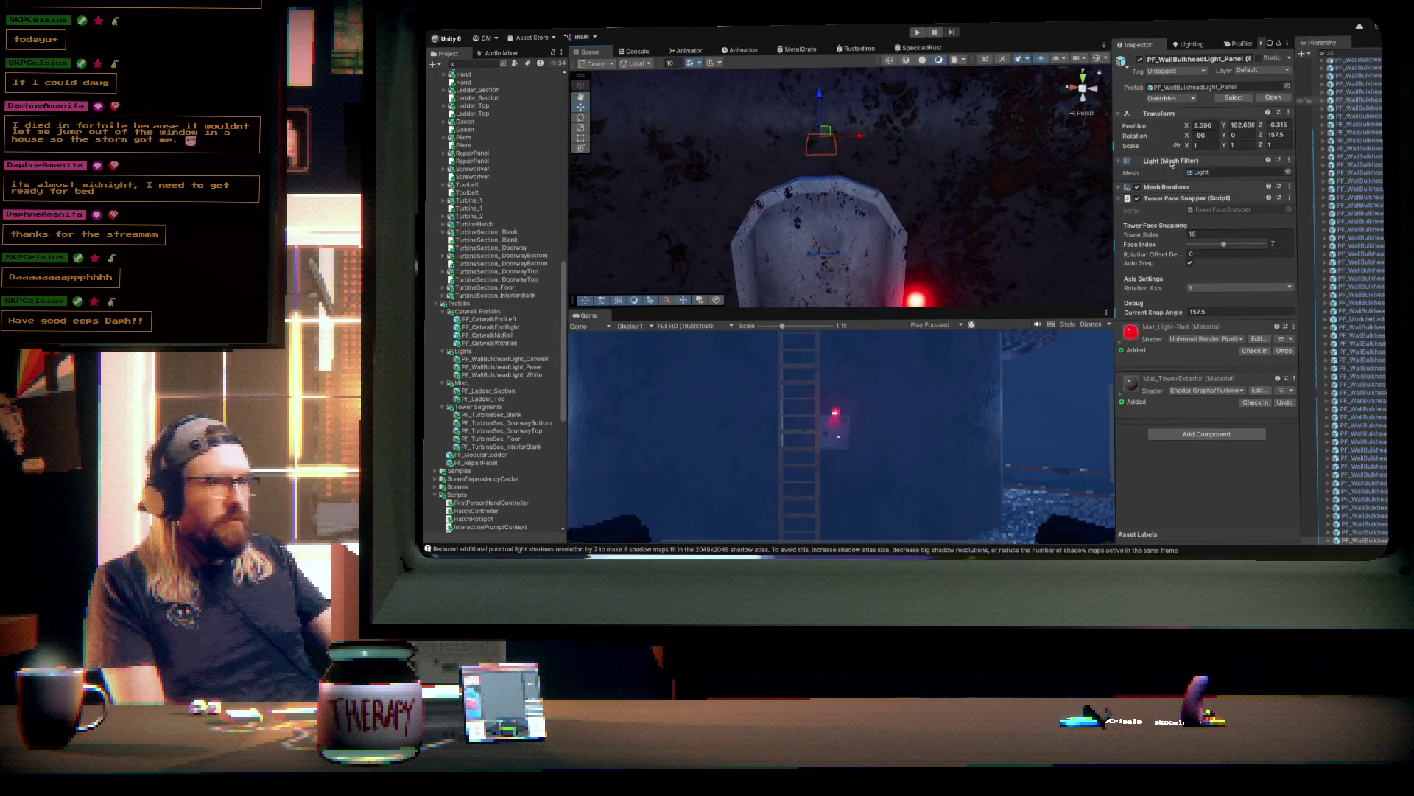
- Add another red panel light near the hatch, moving it from face 2 to face 15
{"action": "left_click_drag", "start_coordinate": [513, 366], "coordinate": [825, 163]}
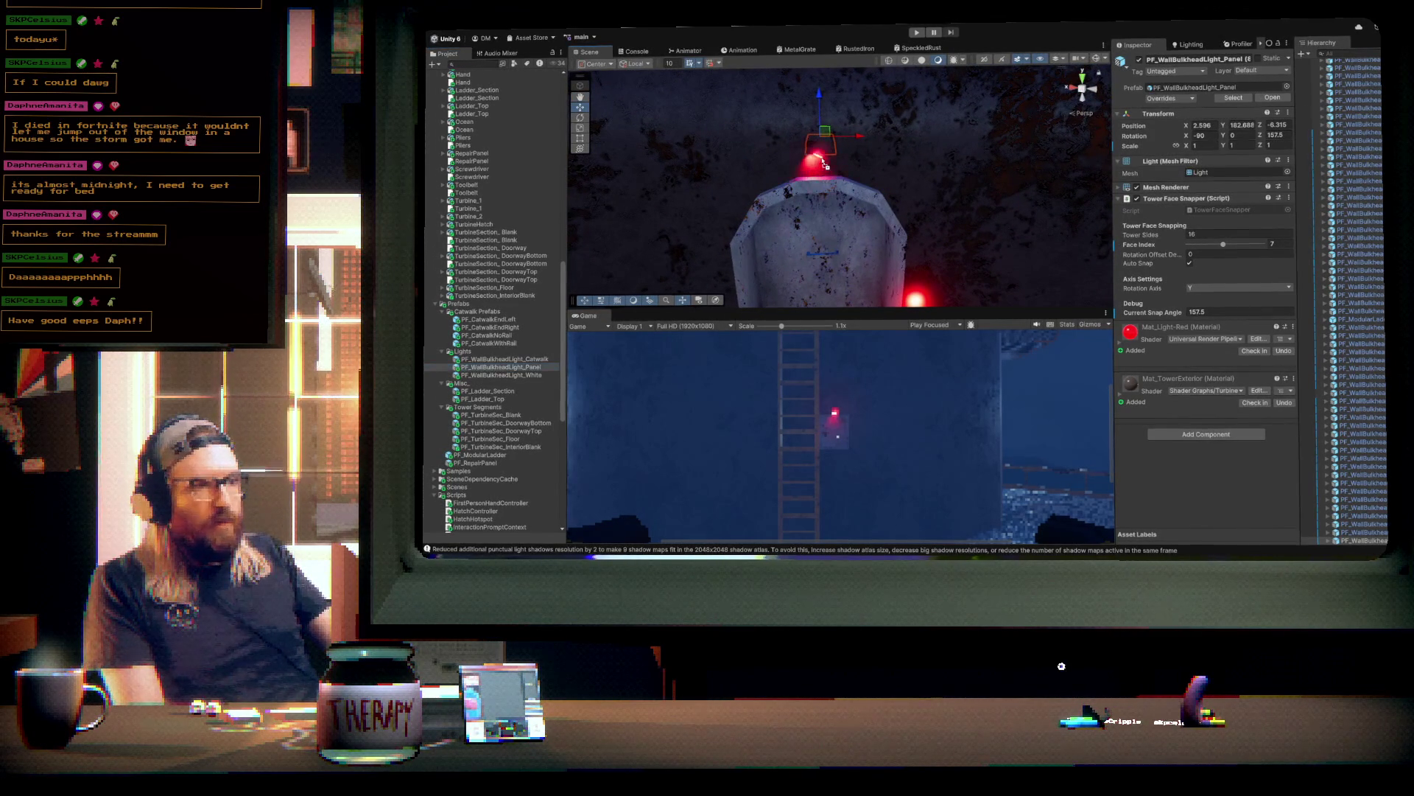
{"action": "left_click_drag", "start_coordinate": [1222, 244], "coordinate": [1176, 249]}
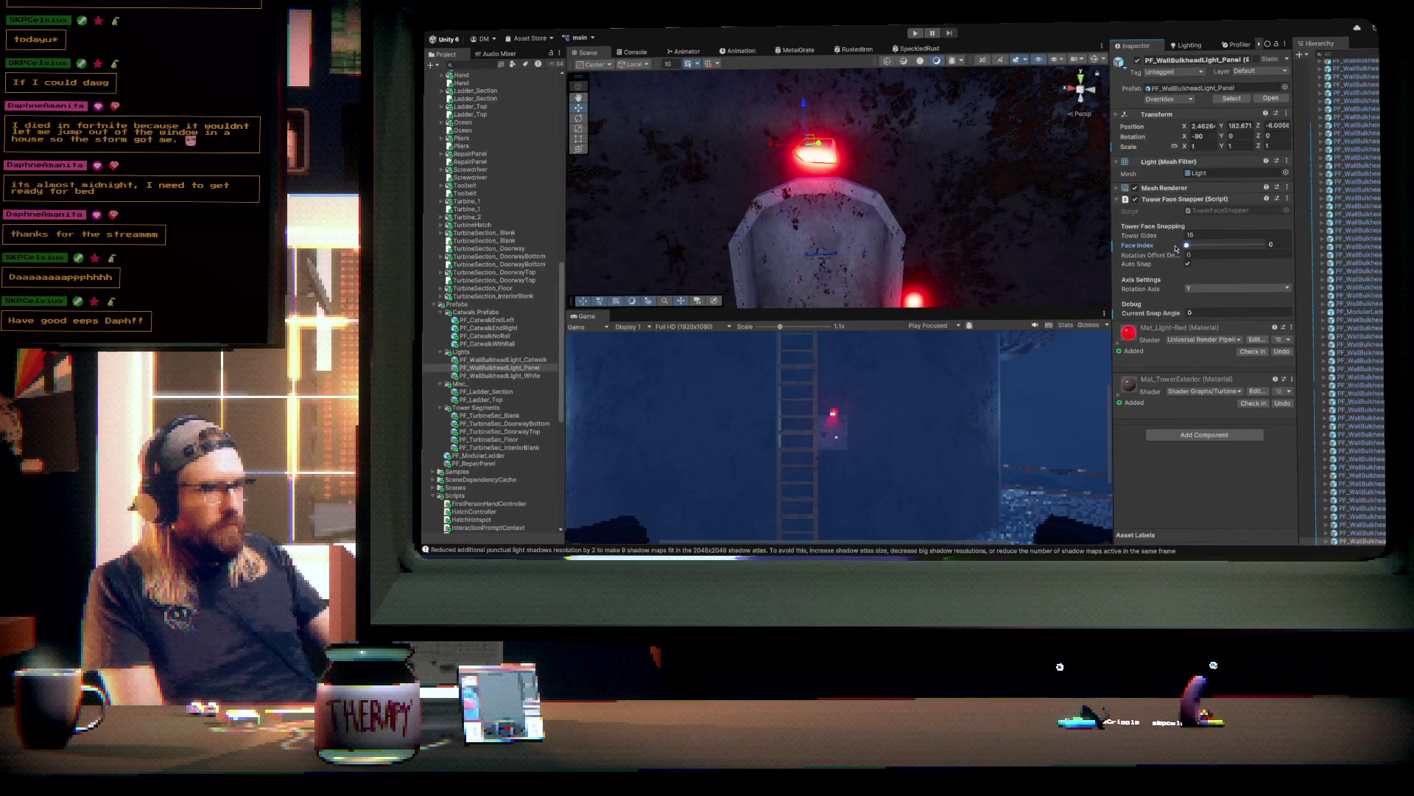
{"action": "left_click_drag", "start_coordinate": [1272, 237], "coordinate": [1289, 240]}
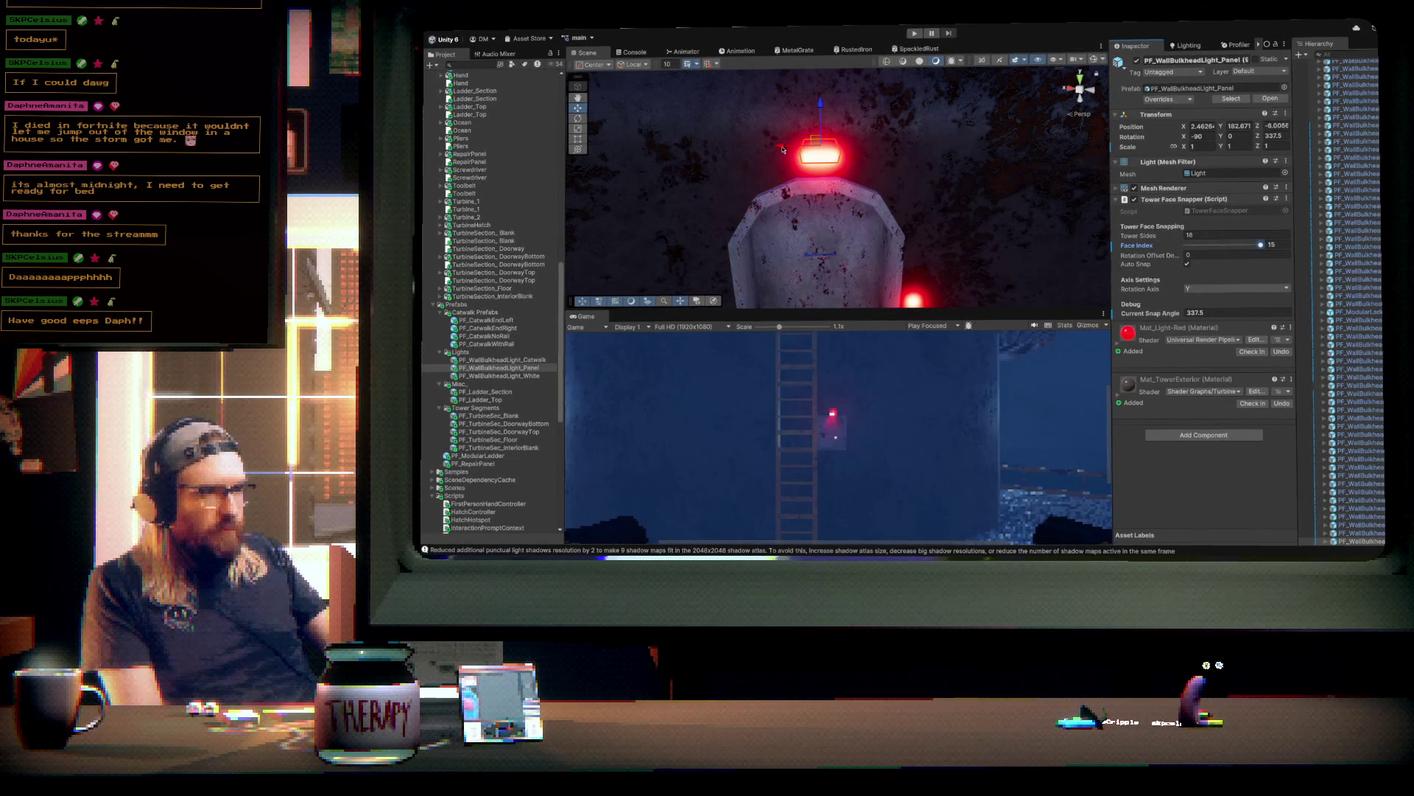
{"action": "mouse_move", "coordinate": [895, 163]}
{"action": "left_mouse_down"}
{"action": "mouse_move", "coordinate": [566, 175]}
{"action": "mouse_move", "coordinate": [473, 160]}
{"action": "mouse_move", "coordinate": [847, 180]}
{"action": "mouse_move", "coordinate": [912, 218]}
{"action": "mouse_move", "coordinate": [922, 148]}
{"action": "mouse_move", "coordinate": [914, 168]}
{"action": "left_mouse_up"}
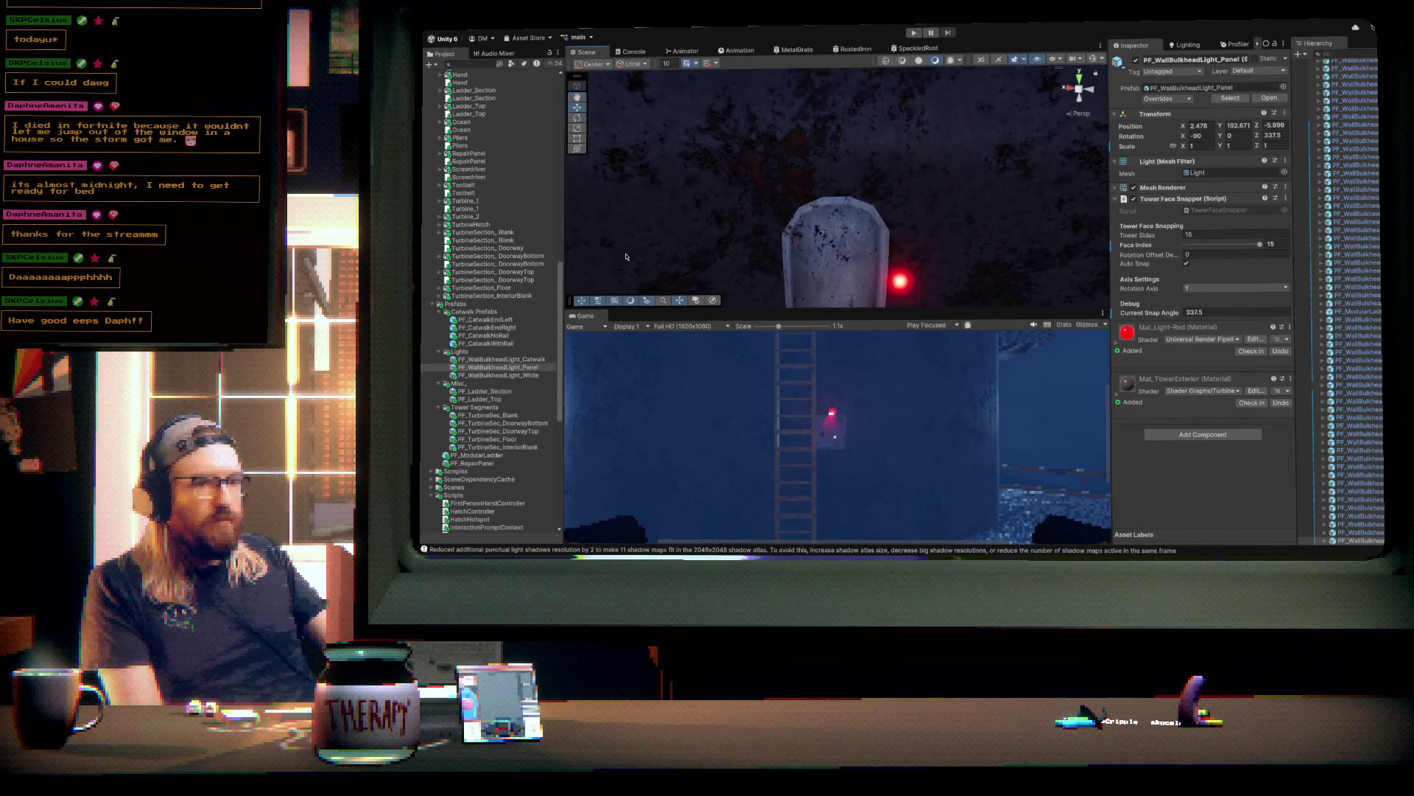
- Place a red panel light above the hatch at scale 1, snap it to face 0, and shift it along X
{"action": "left_click_drag", "start_coordinate": [508, 371], "coordinate": [835, 184]}
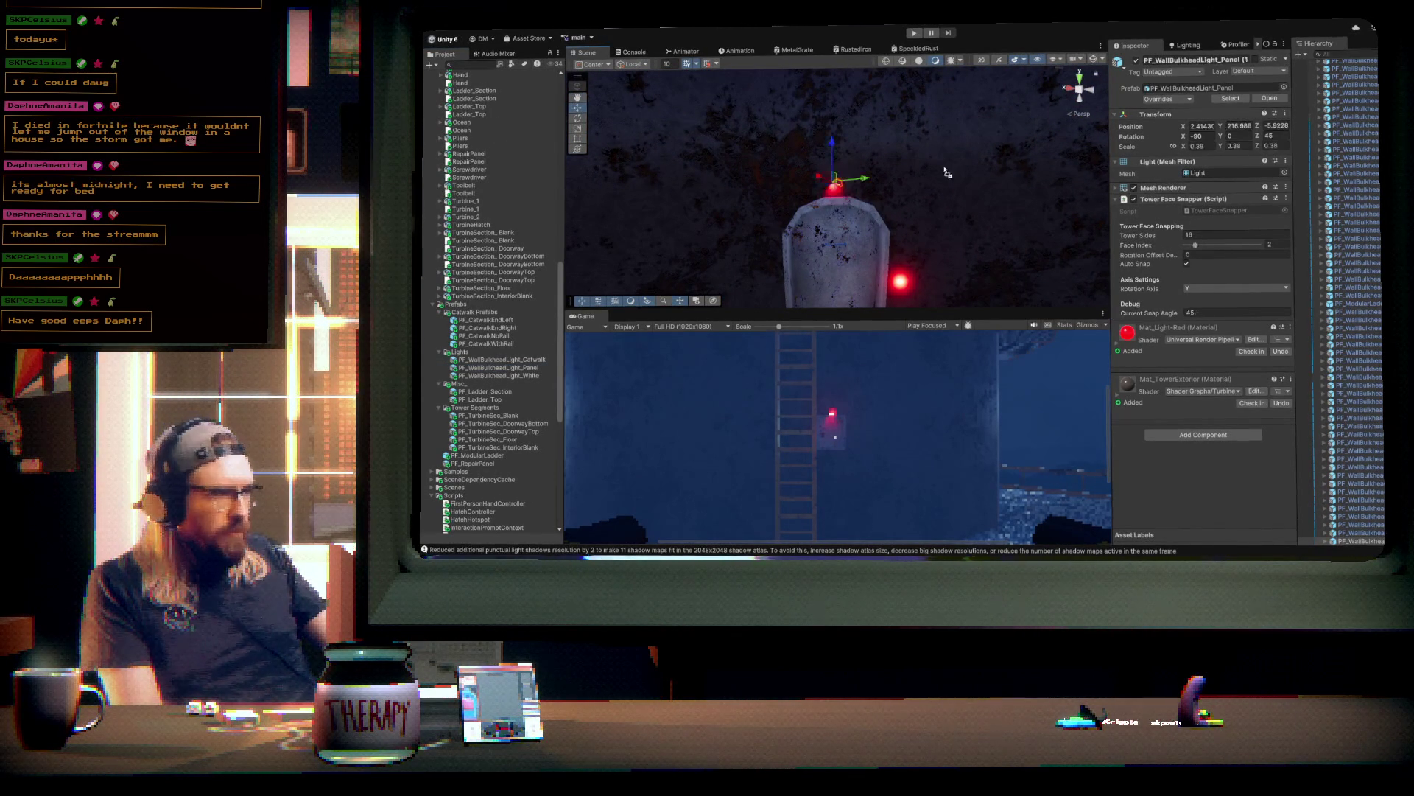
{"action": "left_click", "coordinate": [1202, 146]}
{"action": "type", "text": "1"}
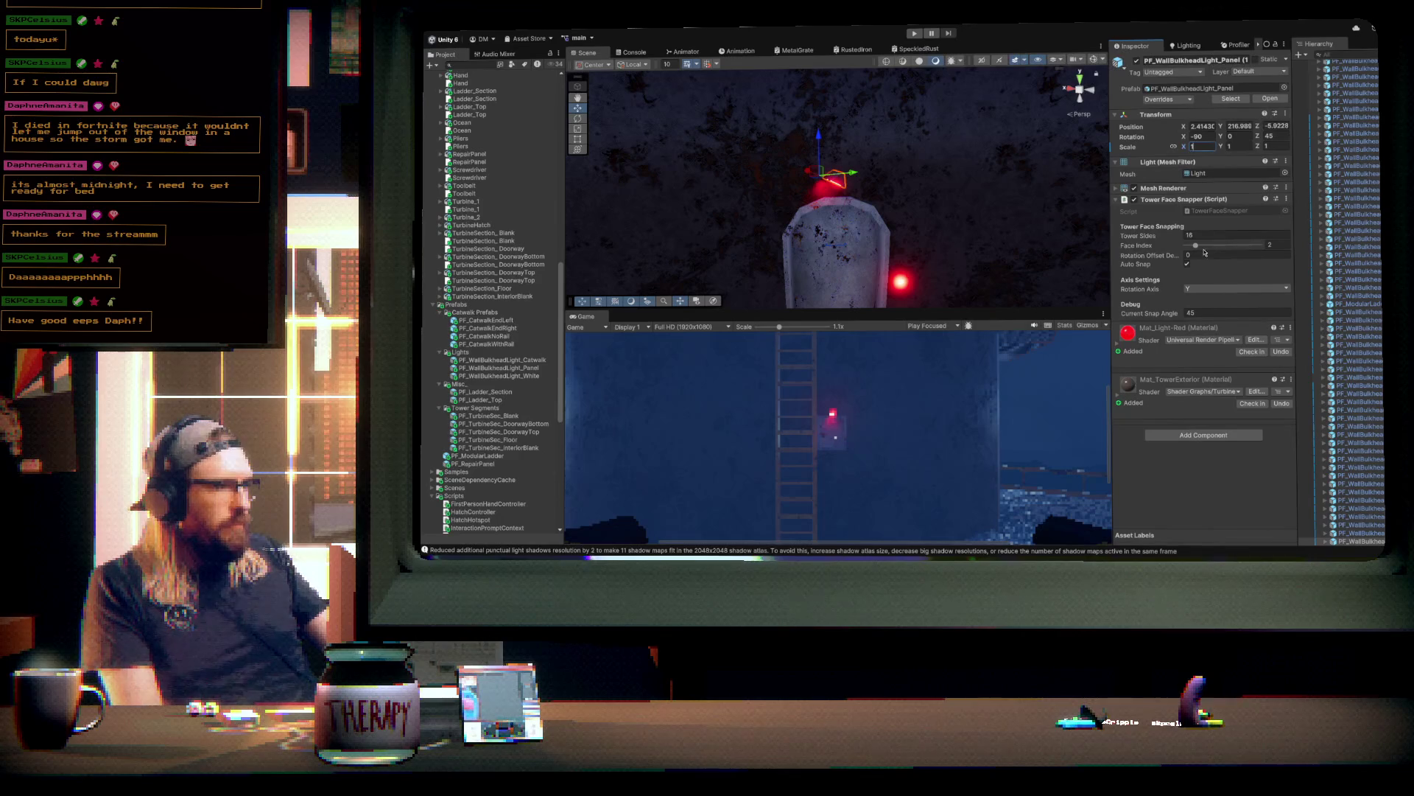
{"action": "mouse_move", "coordinate": [1200, 248]}
{"action": "left_mouse_down"}
{"action": "mouse_move", "coordinate": [1176, 252]}
{"action": "mouse_move", "coordinate": [1267, 249]}
{"action": "left_mouse_up"}
{"action": "scroll", "coordinate": [819, 166], "scroll_direction": "up", "scroll_amount": 5}
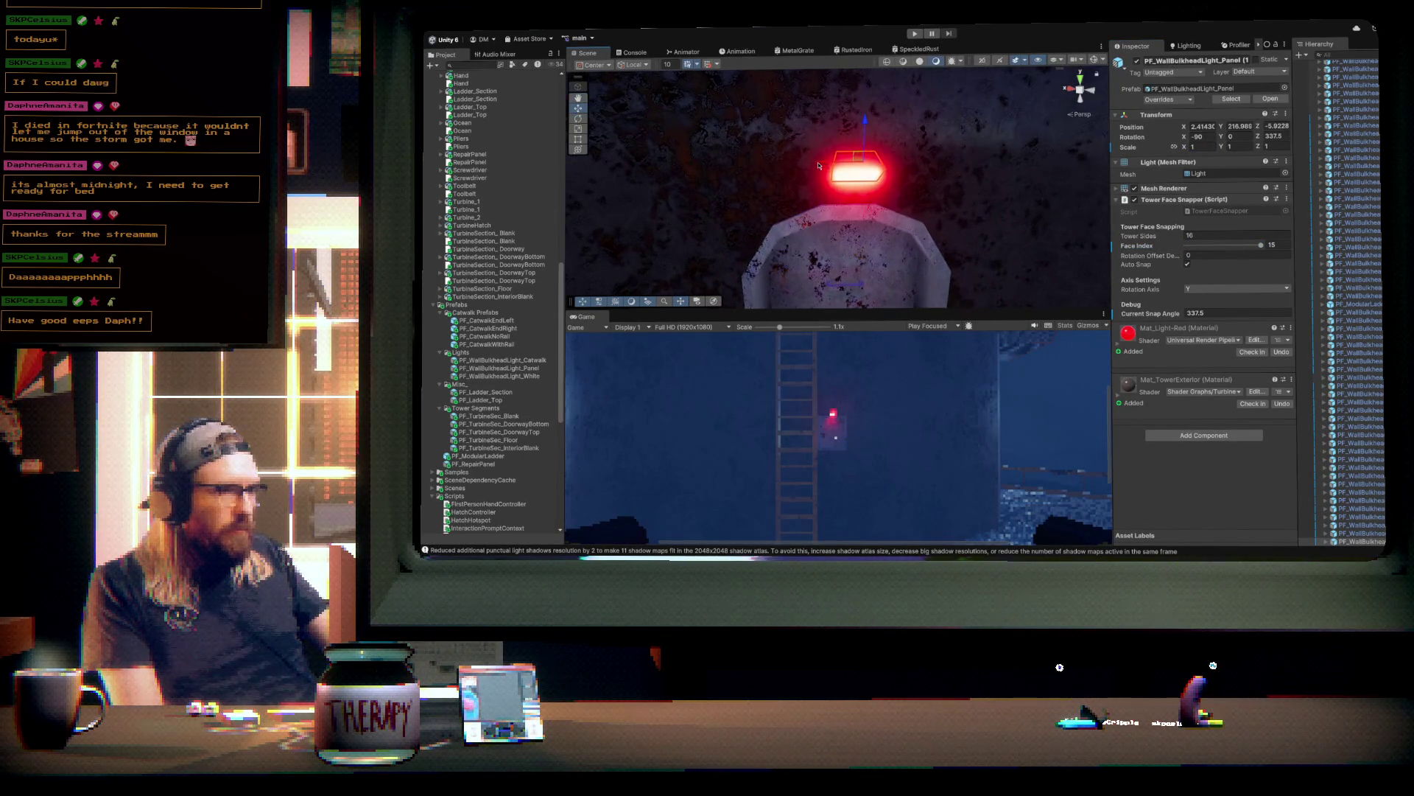
{"action": "mouse_move", "coordinate": [819, 166]}
{"action": "left_mouse_down"}
{"action": "mouse_move", "coordinate": [1312, 229]}
{"action": "mouse_move", "coordinate": [983, 214]}
{"action": "left_mouse_up"}
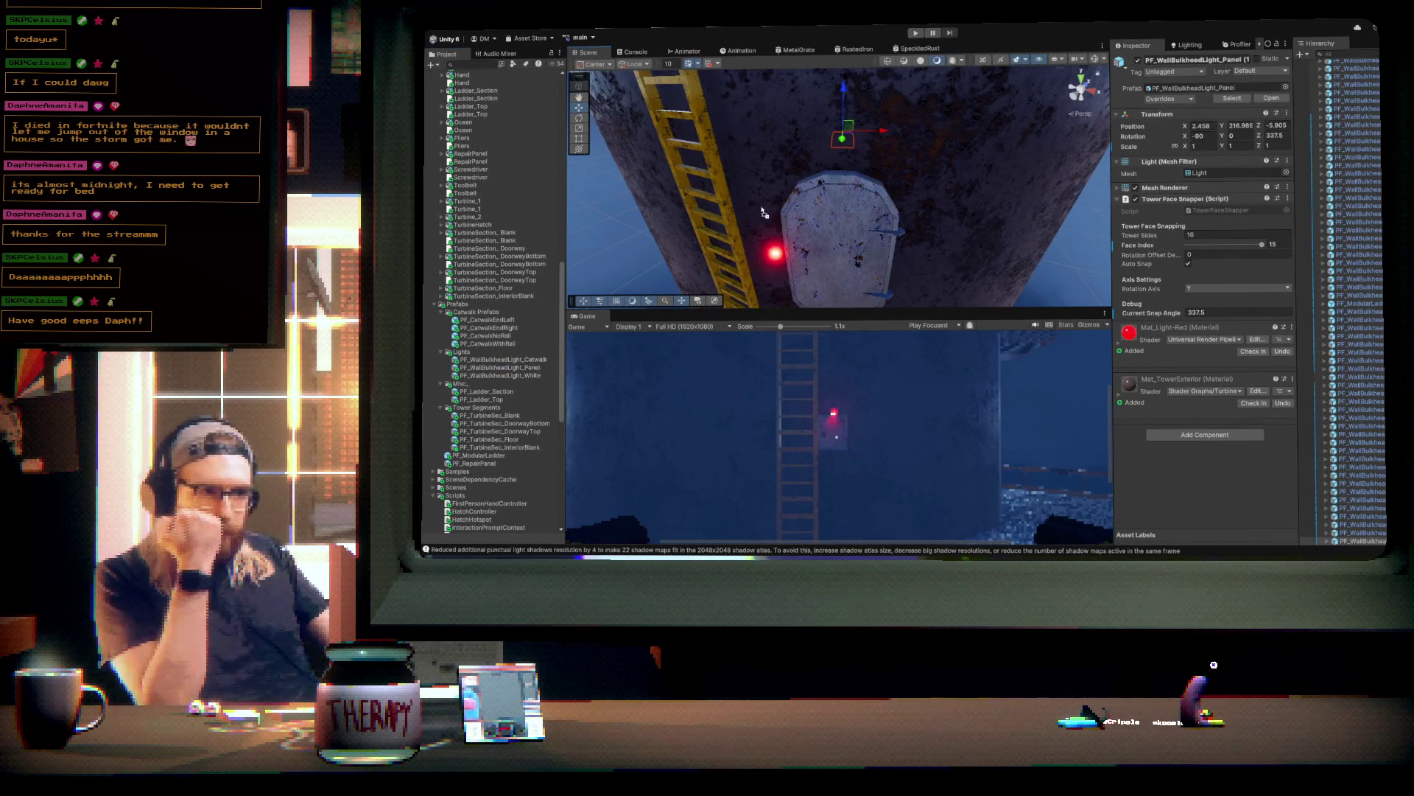
- Undo the last changes, reset the light's scale to 1, snap it to face 7, and nudge it along X
{"action": "key", "text": "ctrl+z"}
{"action": "key", "text": "ctrl+z"}
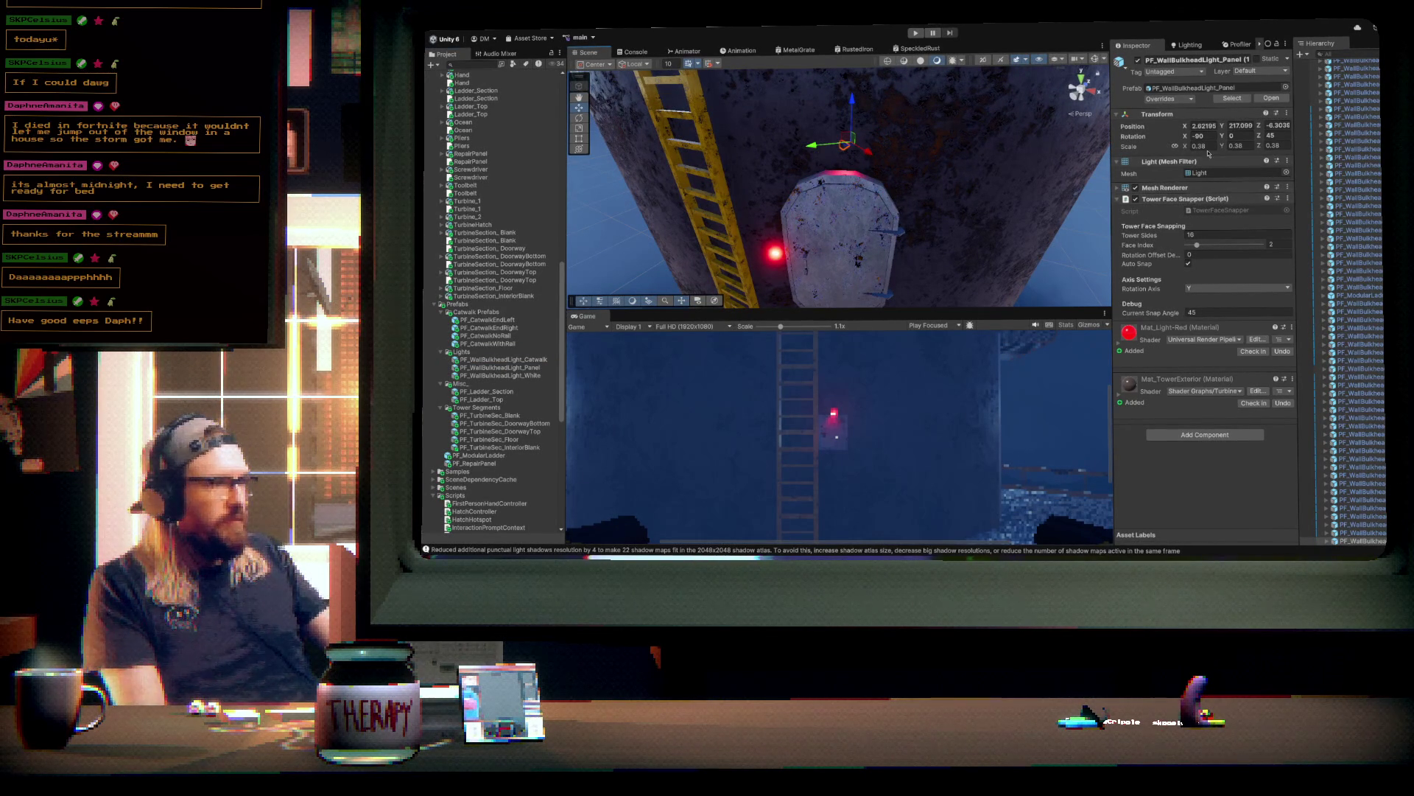
{"action": "double_click", "coordinate": [1206, 146]}
{"action": "type", "text": "1"}
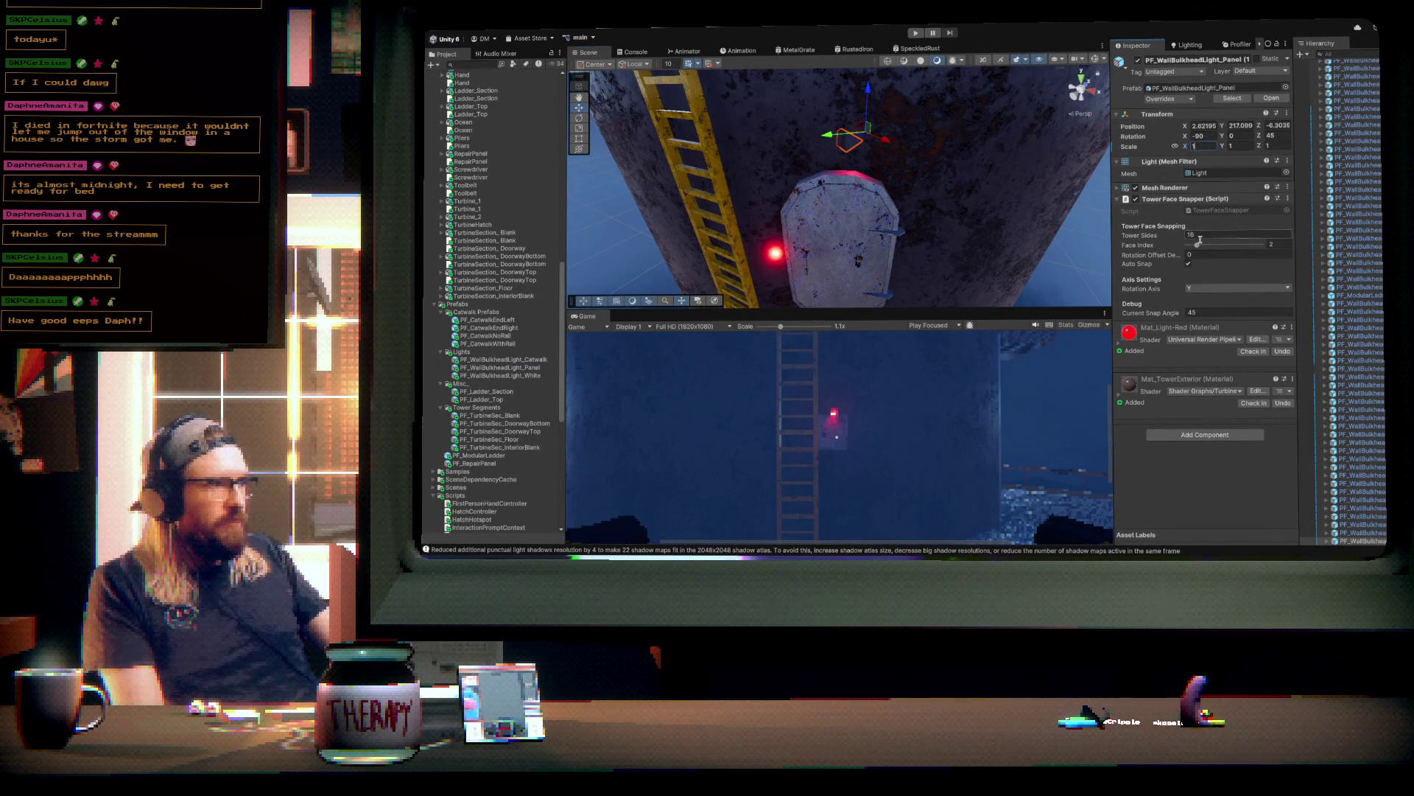
{"action": "left_click_drag", "start_coordinate": [1199, 247], "coordinate": [1222, 247]}
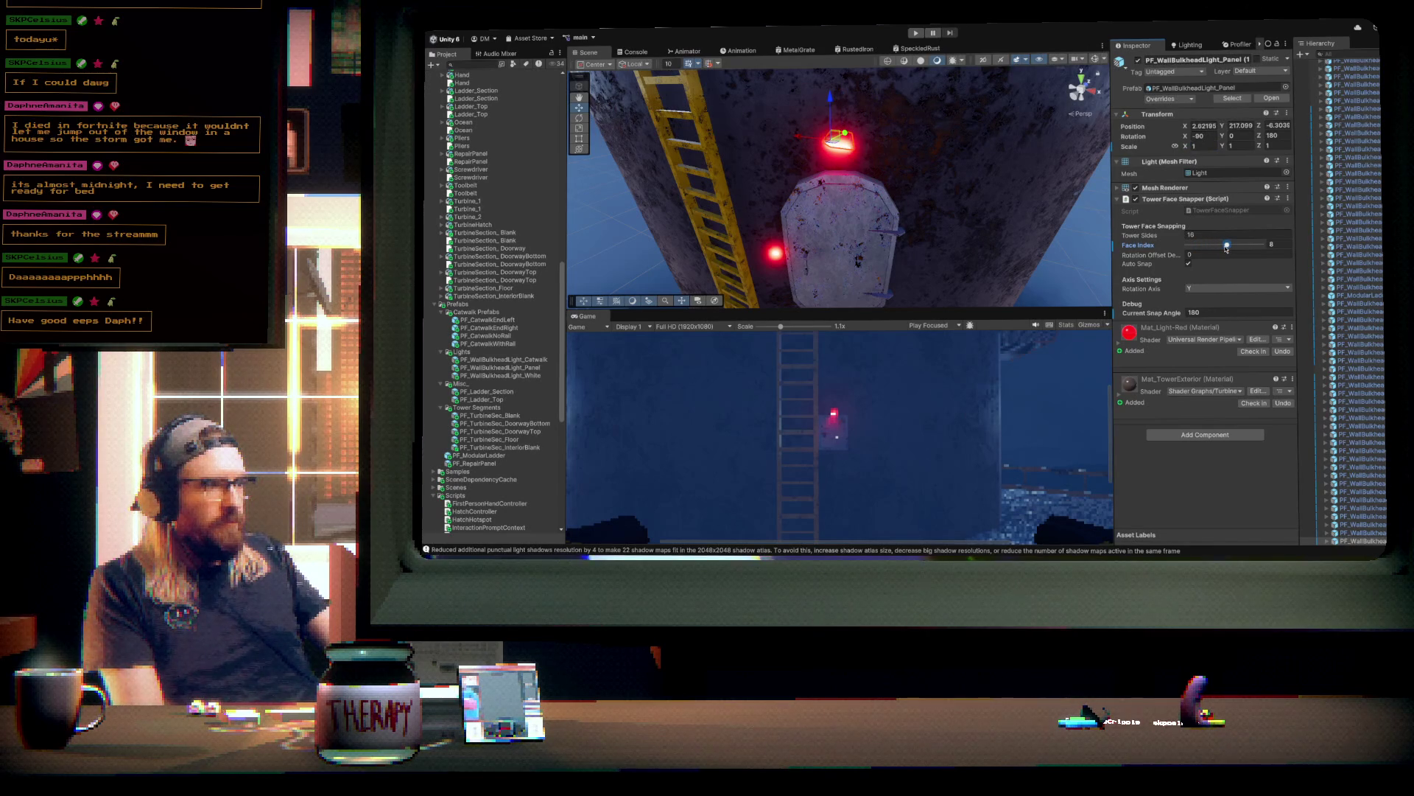
{"action": "left_click_drag", "start_coordinate": [896, 165], "coordinate": [858, 126]}
{"action": "mouse_move", "coordinate": [819, 168]}
{"action": "left_mouse_down"}
{"action": "mouse_move", "coordinate": [834, 166]}
{"action": "mouse_move", "coordinate": [872, 83]}
{"action": "mouse_move", "coordinate": [861, 205]}
{"action": "left_mouse_up"}
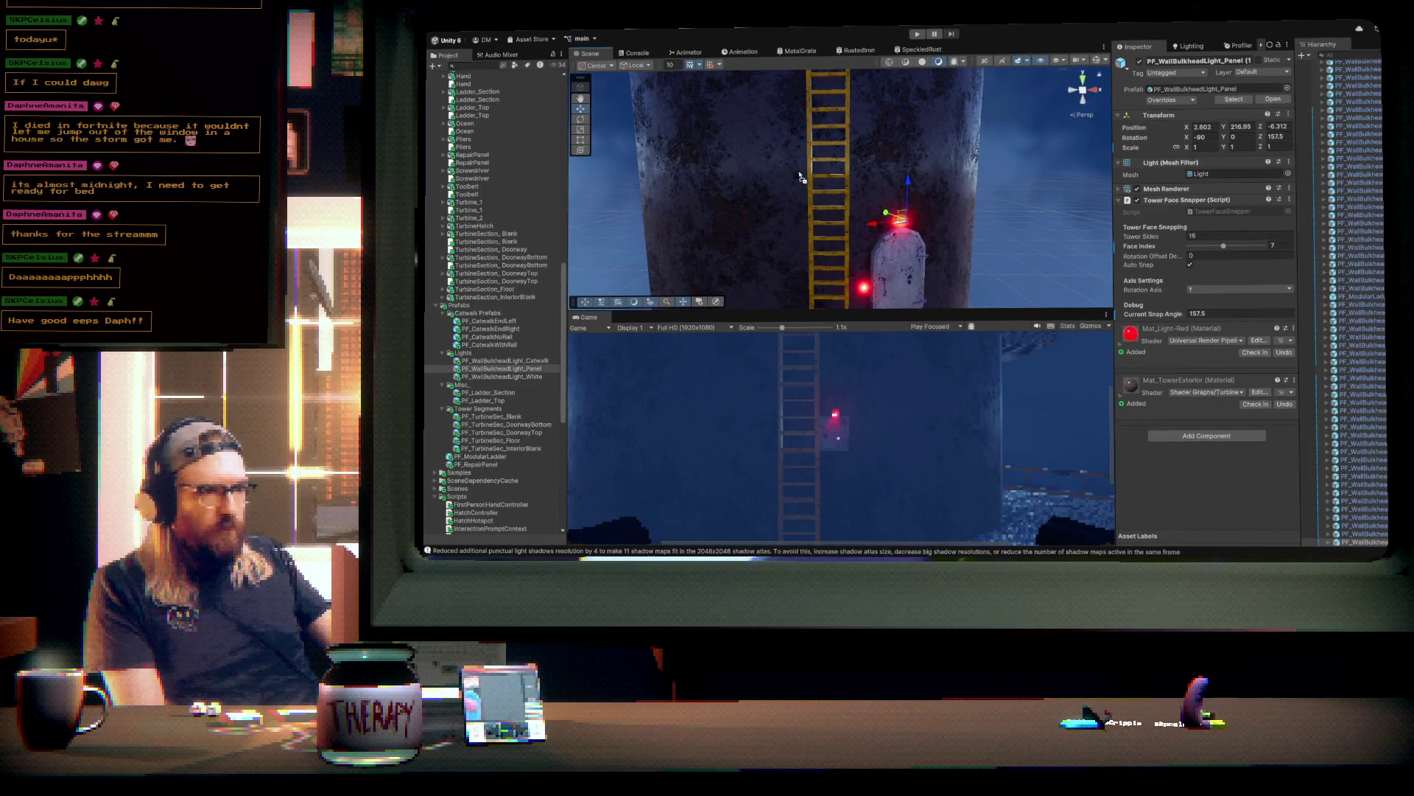
- Place a second red panel light and move it across to the ladder's right side
{"action": "left_click_drag", "start_coordinate": [797, 179], "coordinate": [798, 171]}
{"action": "left_click_drag", "start_coordinate": [910, 182], "coordinate": [1222, 247]}
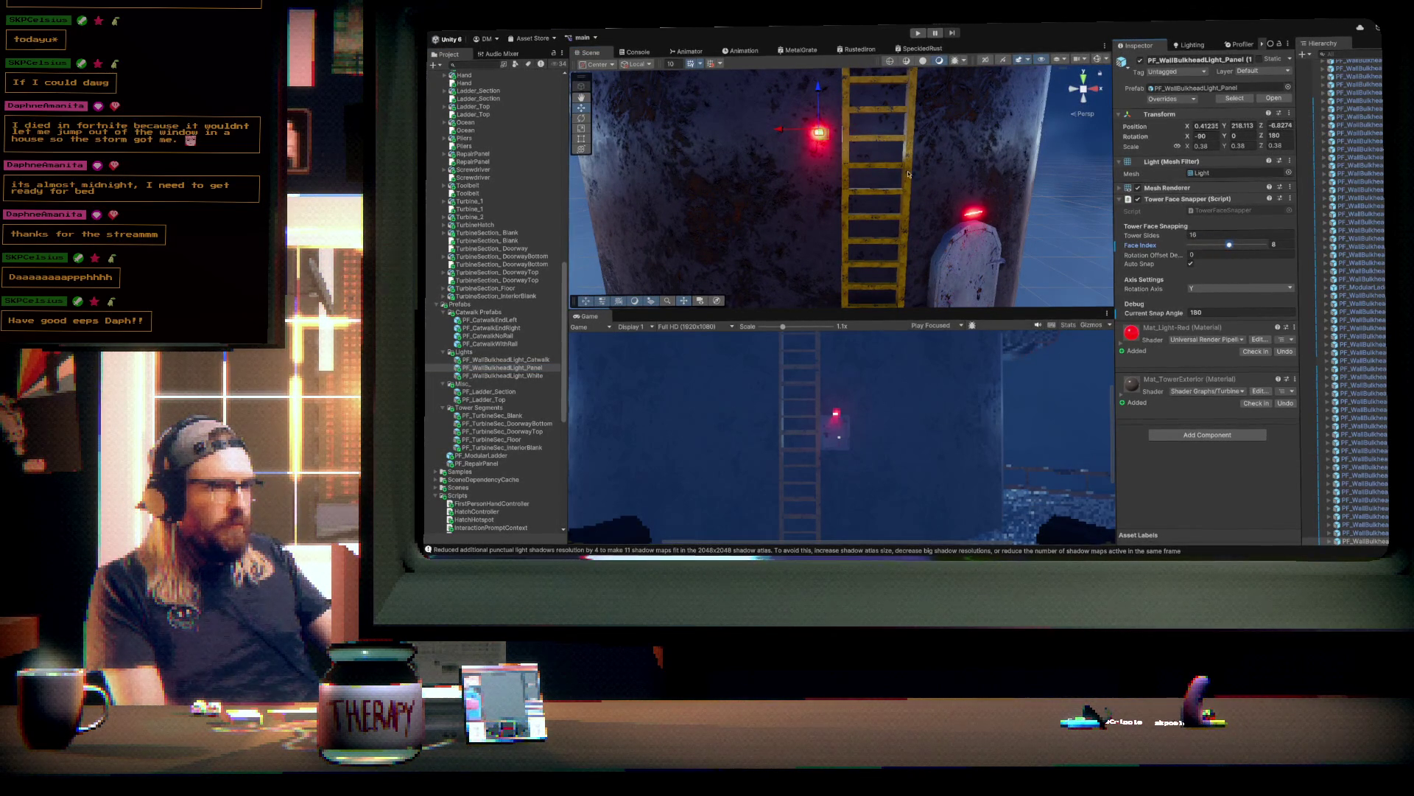
{"action": "mouse_move", "coordinate": [909, 174]}
{"action": "left_mouse_down"}
{"action": "mouse_move", "coordinate": [940, 171]}
{"action": "mouse_move", "coordinate": [873, 165]}
{"action": "left_mouse_up"}
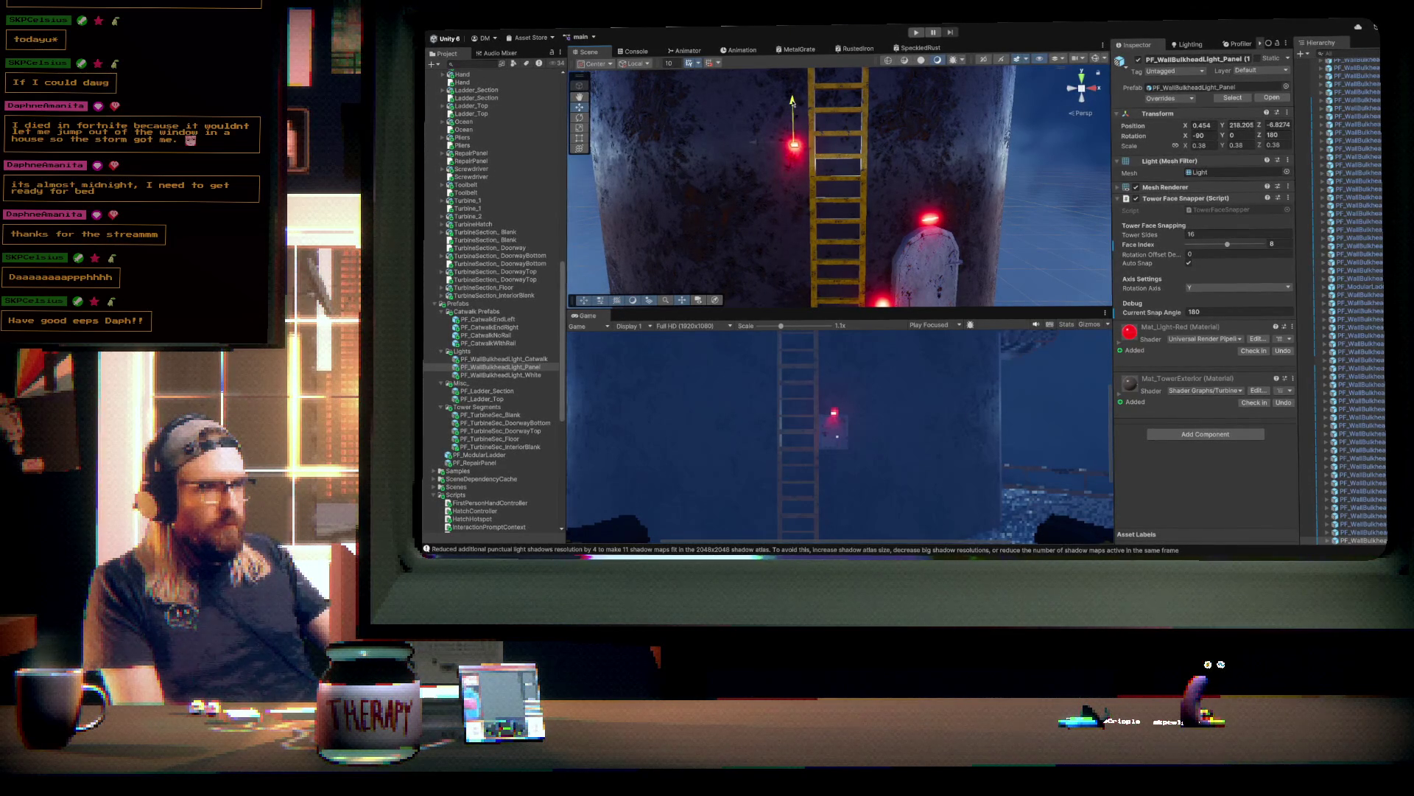
{"action": "left_click_drag", "start_coordinate": [755, 145], "coordinate": [843, 146]}
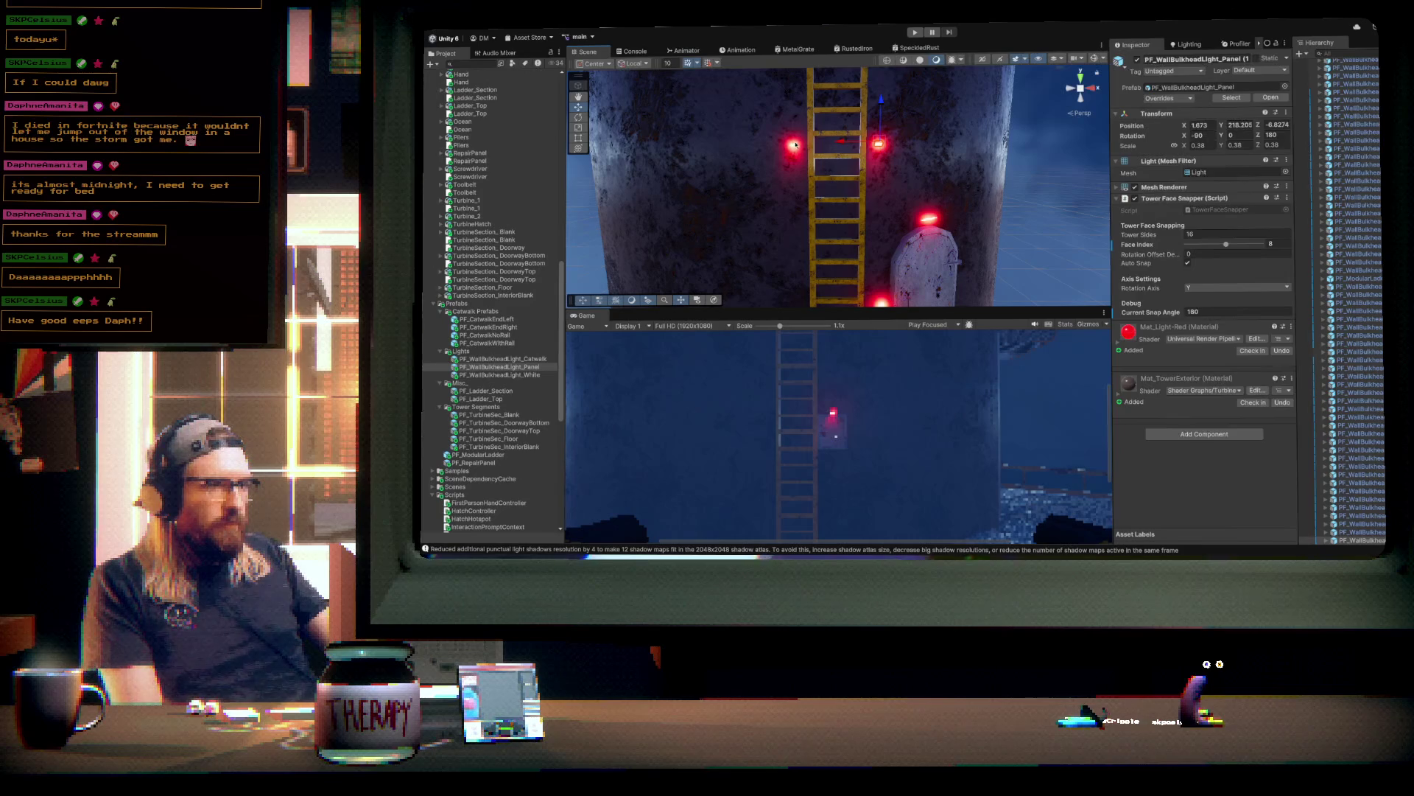
{"action": "left_click", "coordinate": [879, 142], "text": "shift"}
{"action": "left_click", "coordinate": [879, 142]}
- Select both red panel lights, duplicate the pair, and move the copies up the tower
{"action": "key", "text": "f"}
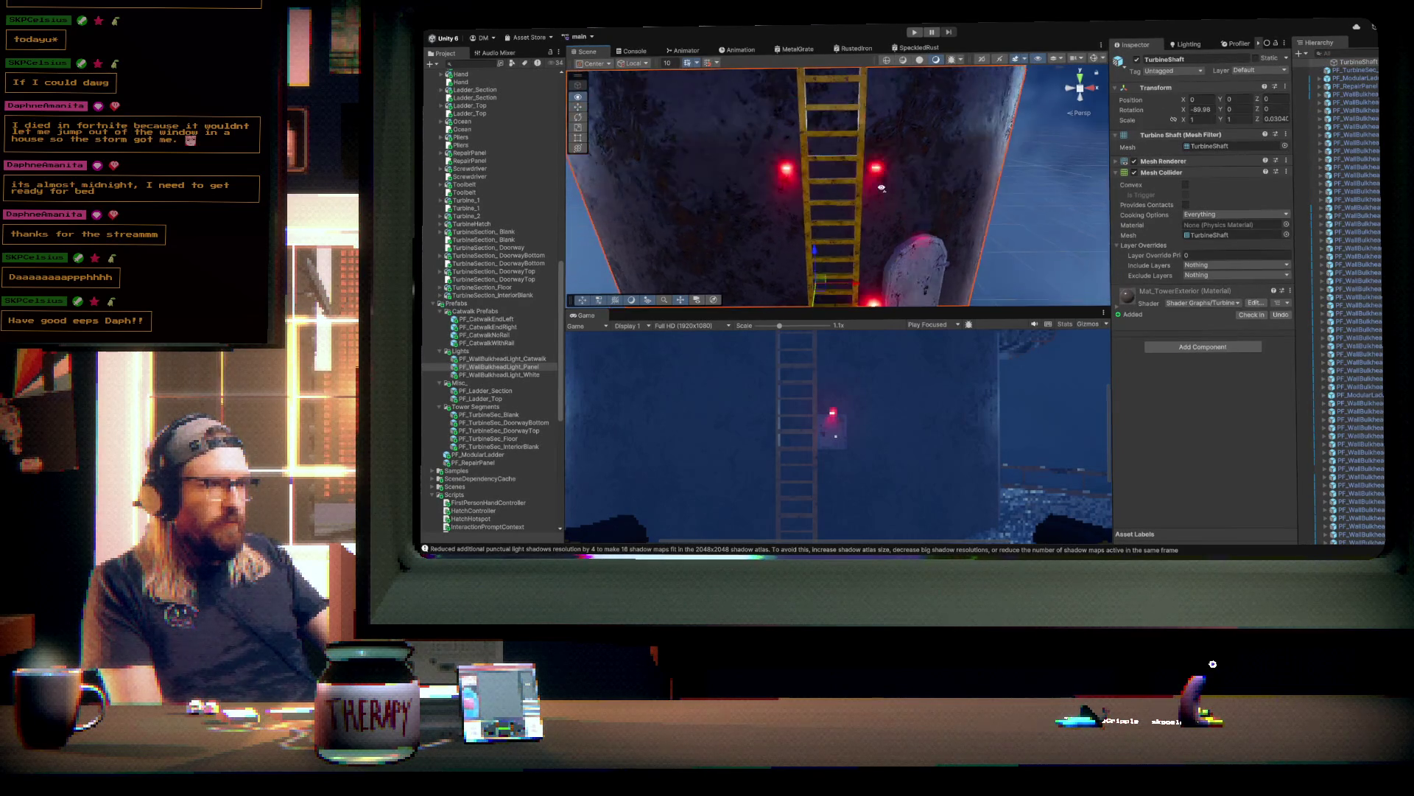
{"action": "left_click", "coordinate": [894, 163]}
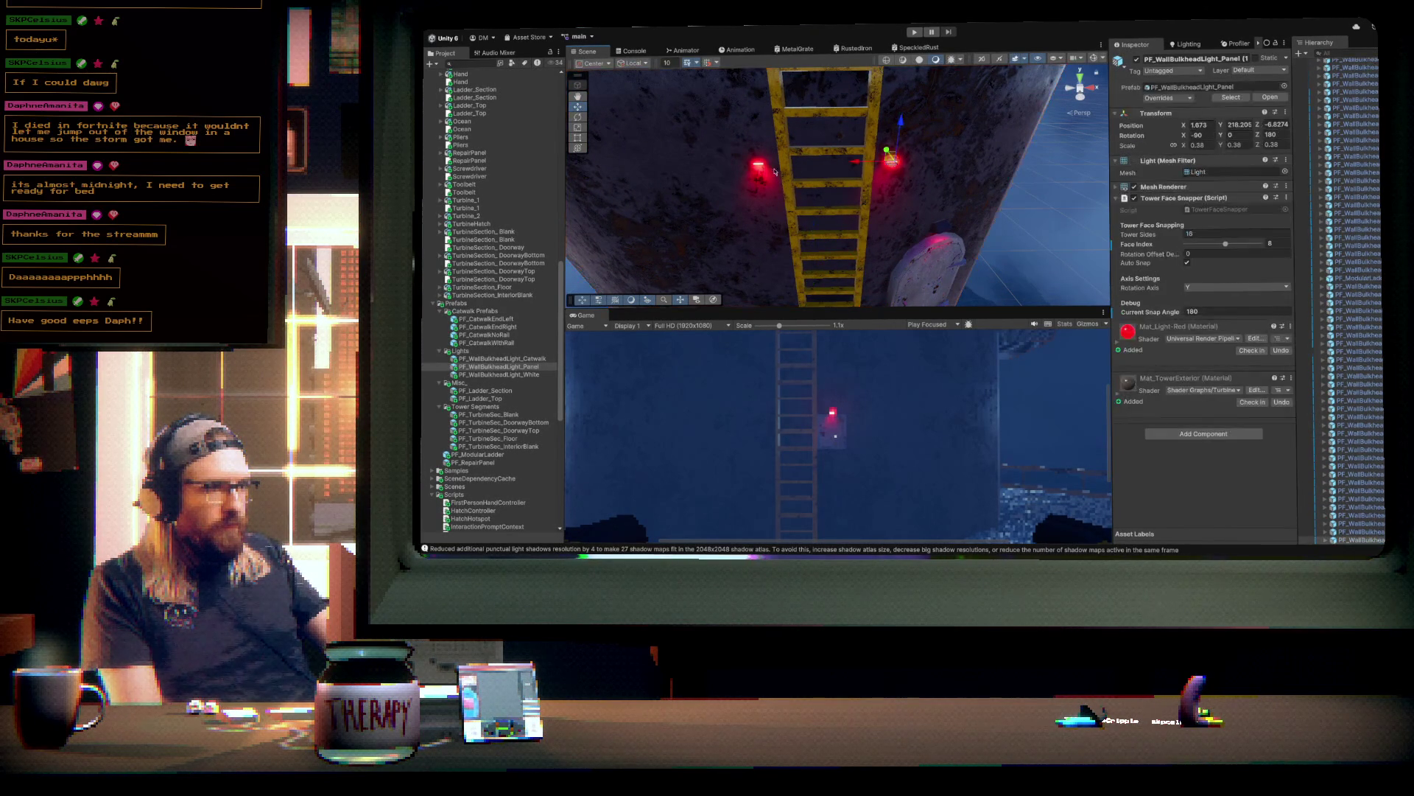
{"action": "left_click", "coordinate": [760, 165], "text": "shift"}
{"action": "key", "text": "f"}
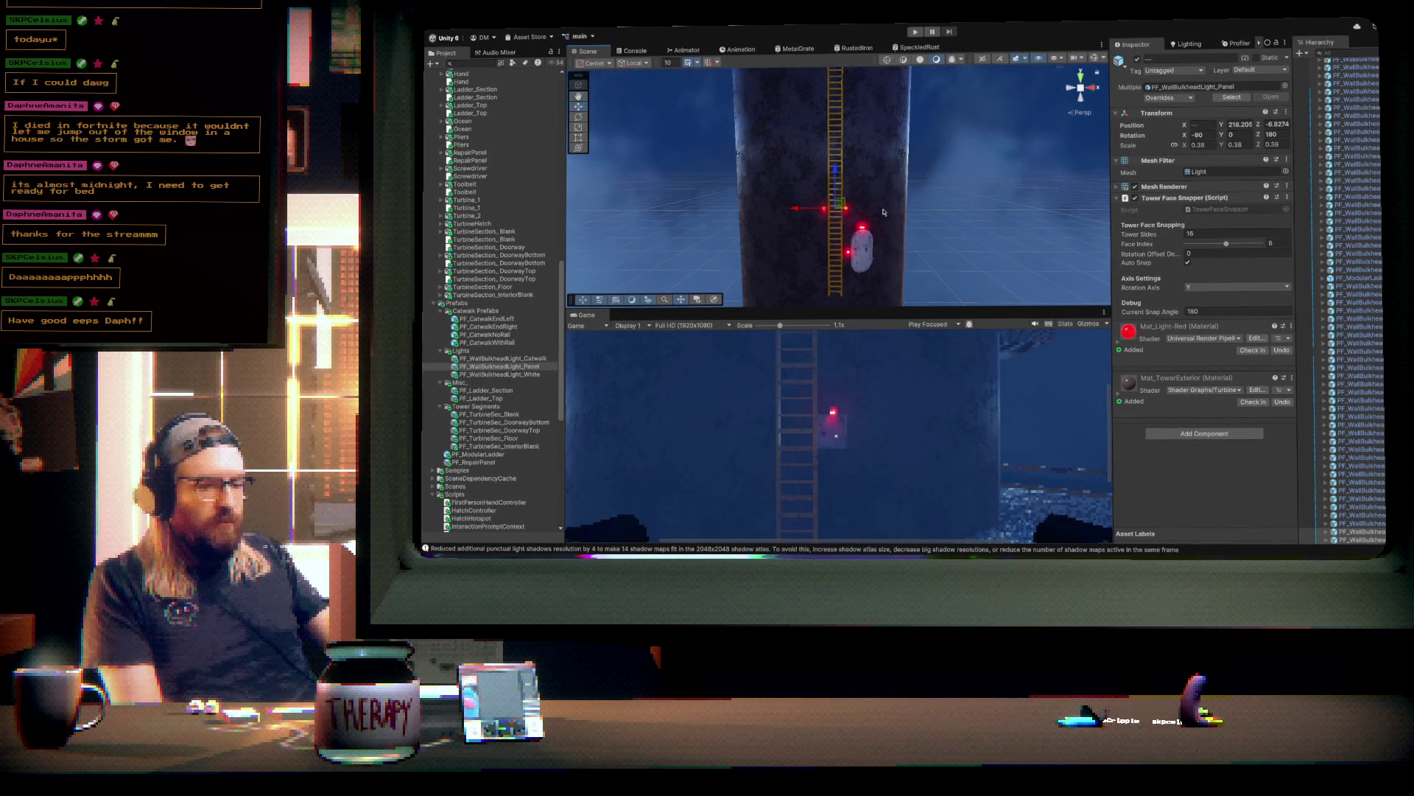
{"action": "key", "text": "ctrl+d"}
{"action": "left_click_drag", "start_coordinate": [835, 169], "coordinate": [836, 131]}
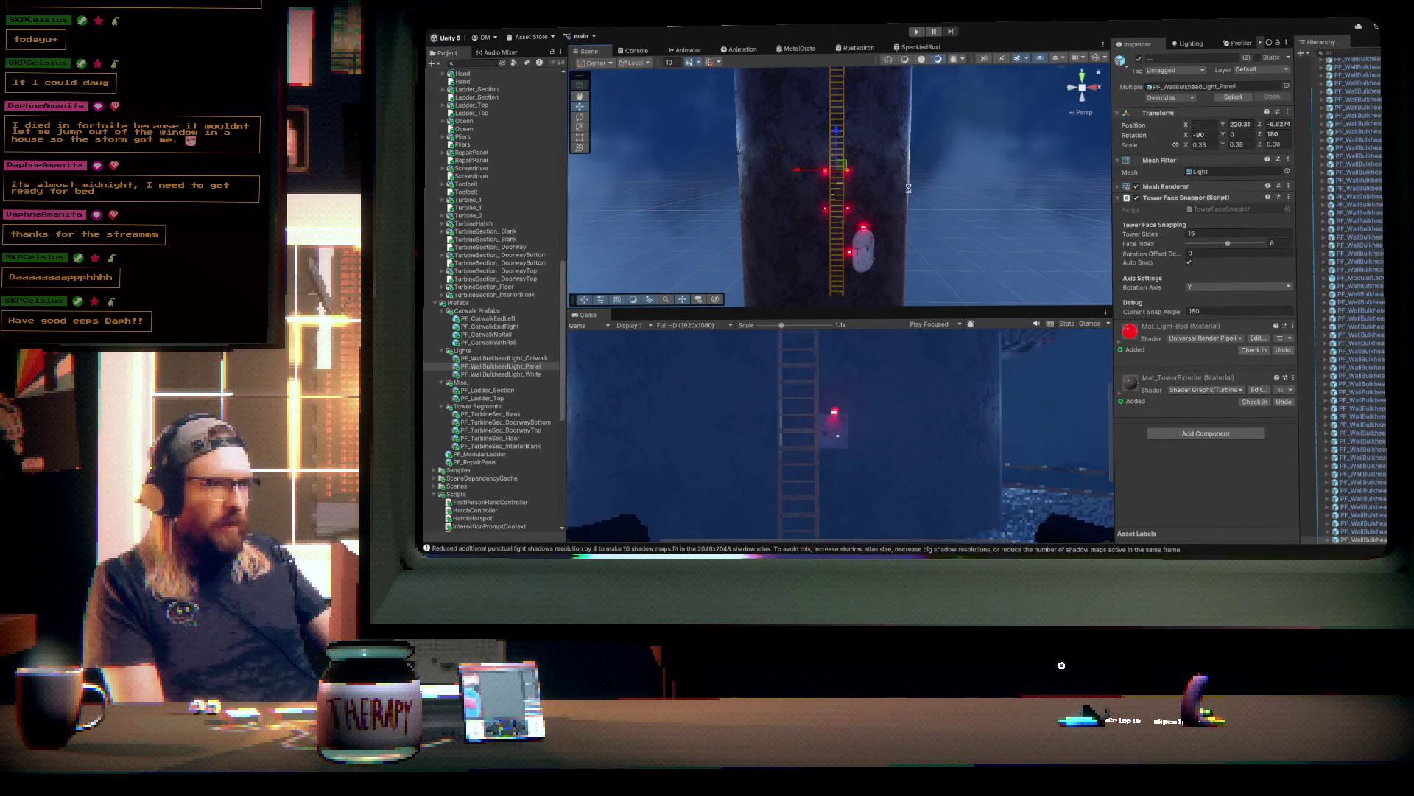
{"action": "mouse_move", "coordinate": [912, 183]}
{"action": "left_mouse_down"}
{"action": "mouse_move", "coordinate": [854, 202]}
{"action": "mouse_move", "coordinate": [836, 171]}
{"action": "left_mouse_up"}
- Duplicate the light pair several more times, raising each new row up the ladder
{"action": "key", "text": "ctrl+d"}
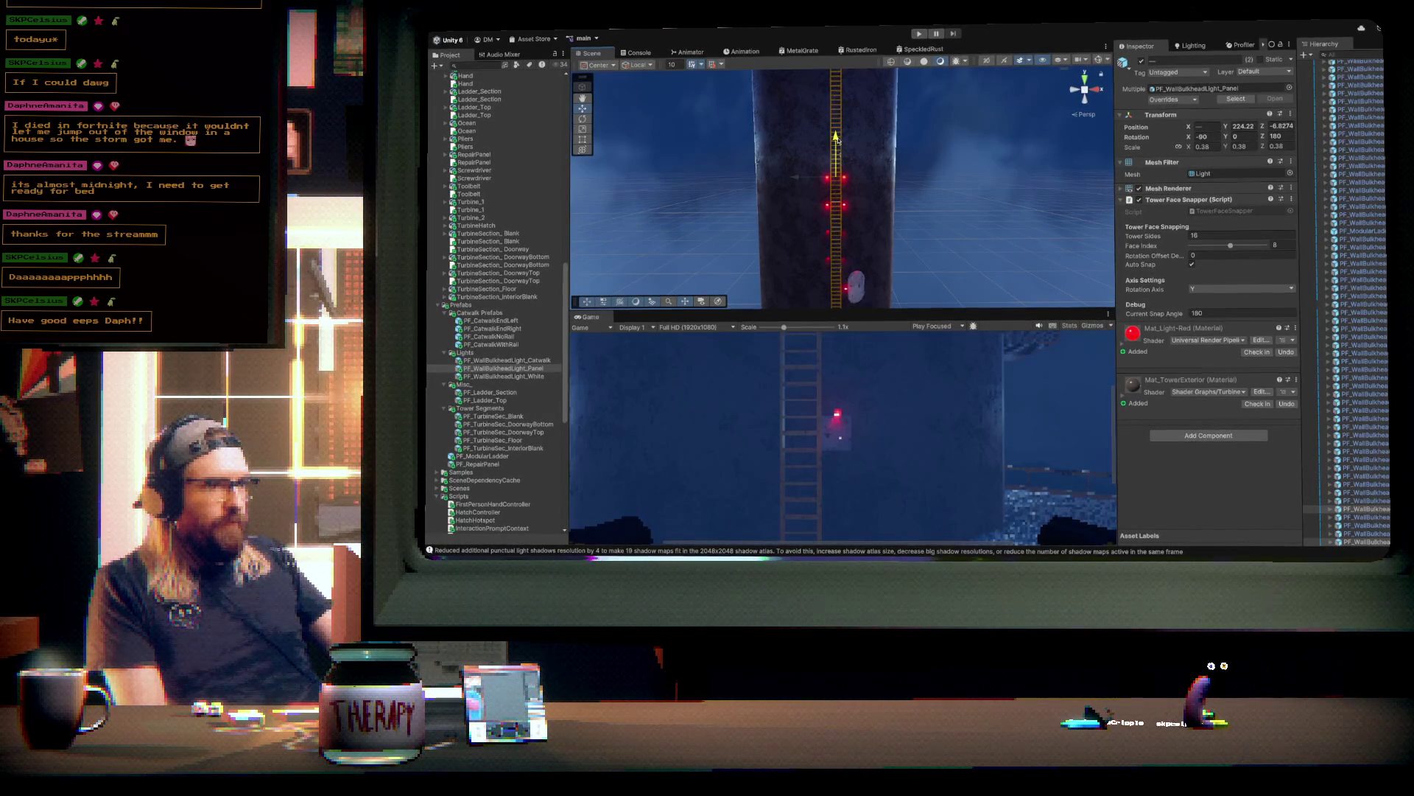
{"action": "key", "text": "ctrl+d"}
{"action": "mouse_move", "coordinate": [836, 121]}
{"action": "left_mouse_down"}
{"action": "mouse_move", "coordinate": [900, 142]}
{"action": "mouse_move", "coordinate": [901, 171]}
{"action": "mouse_move", "coordinate": [885, 176]}
{"action": "left_mouse_up"}
{"action": "key", "text": "ctrl+d"}
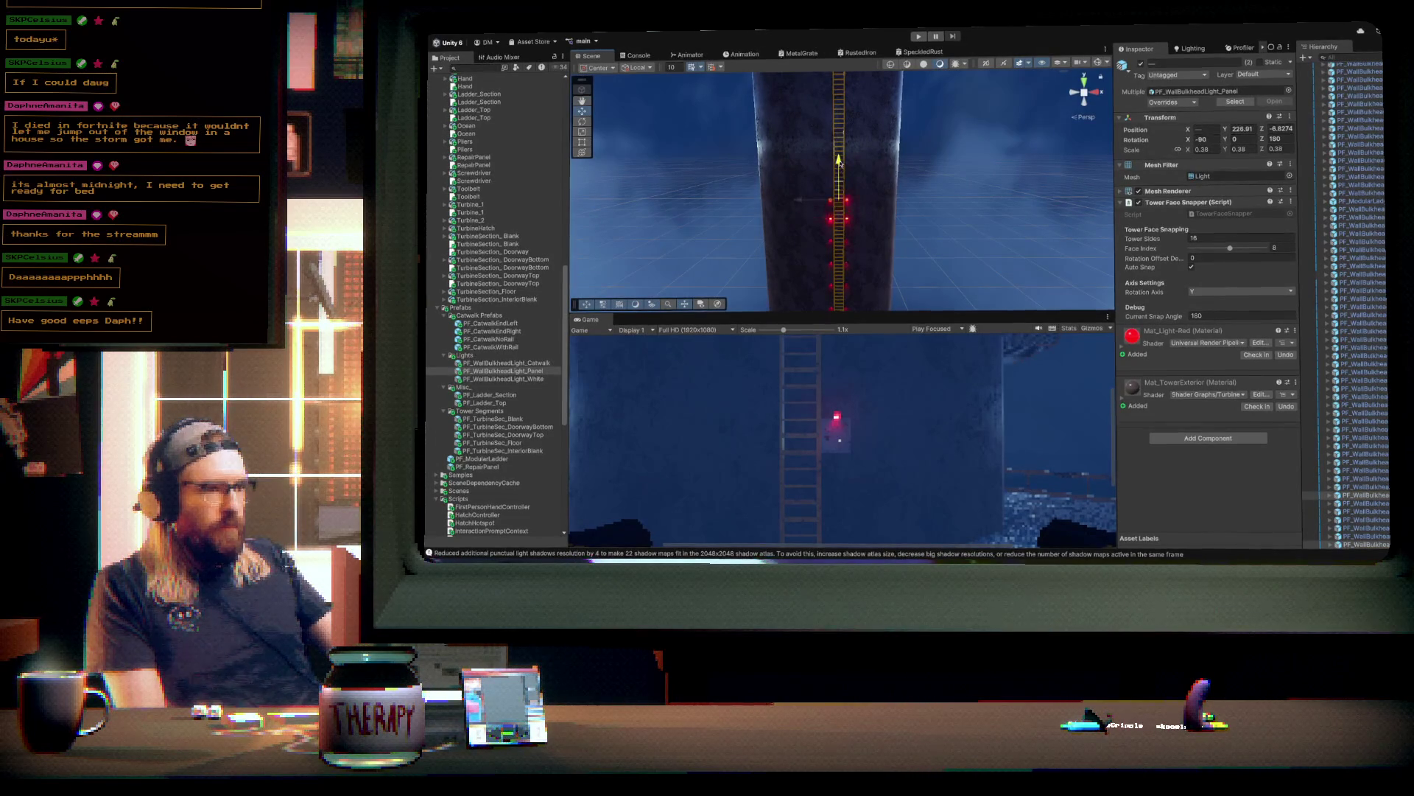
{"action": "key", "text": "ctrl+d"}
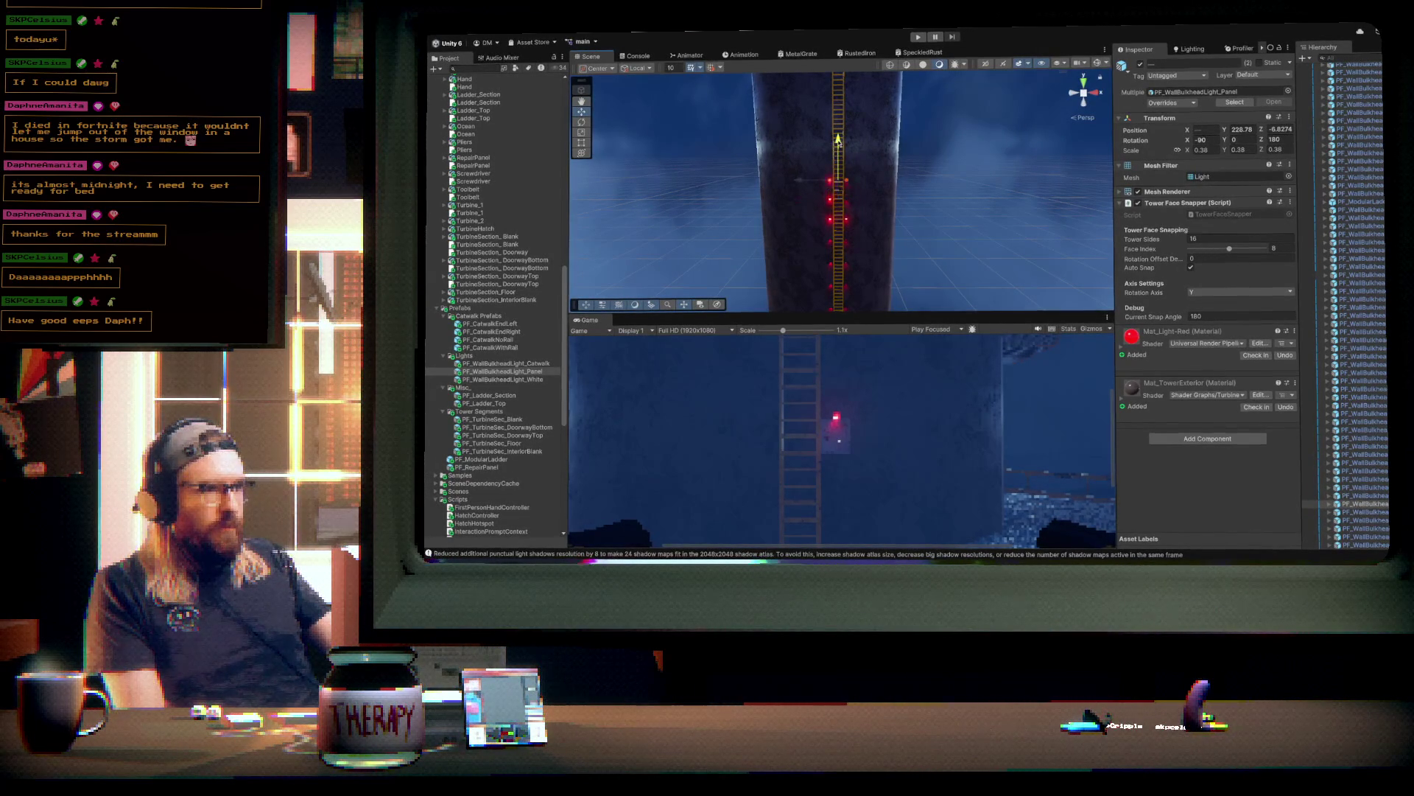
{"action": "key", "text": "ctrl+d"}
{"action": "left_click_drag", "start_coordinate": [838, 140], "coordinate": [839, 143]}
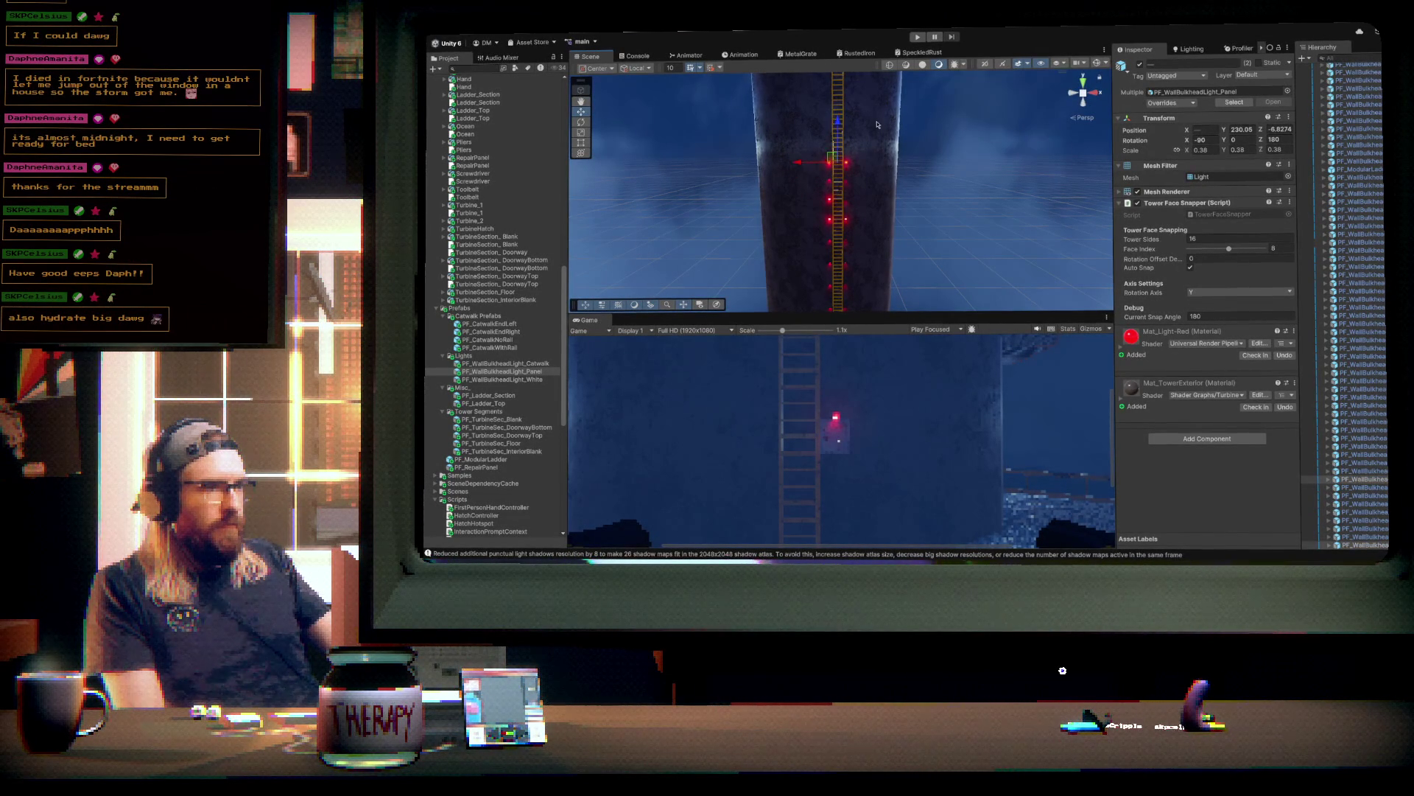
- Reselect the pair of red panel lights beside the ladder, skipping the shaft and fog cards
{"action": "left_click", "coordinate": [863, 163]}
{"action": "left_click", "coordinate": [871, 187]}
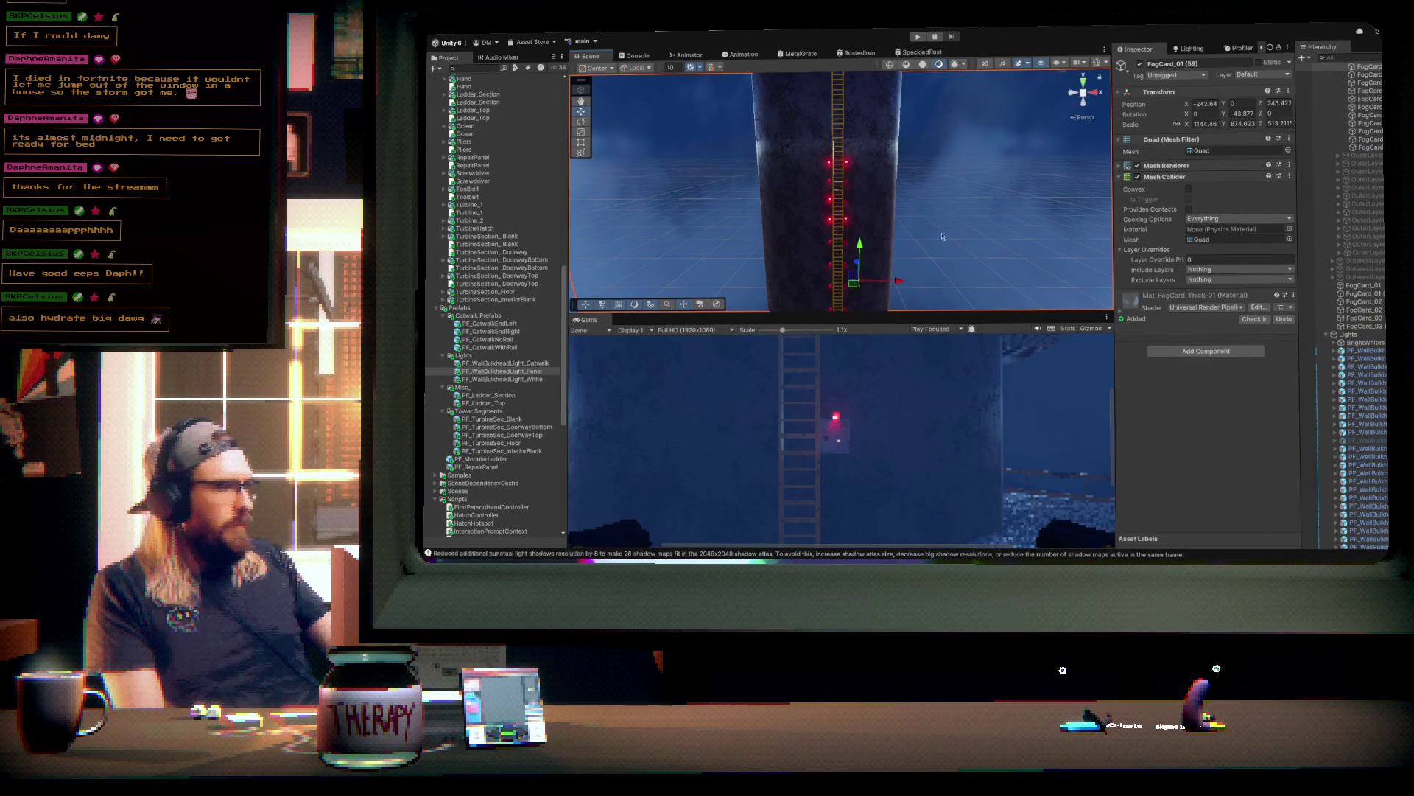
{"action": "scroll", "coordinate": [859, 205], "scroll_direction": "up", "scroll_amount": 5}
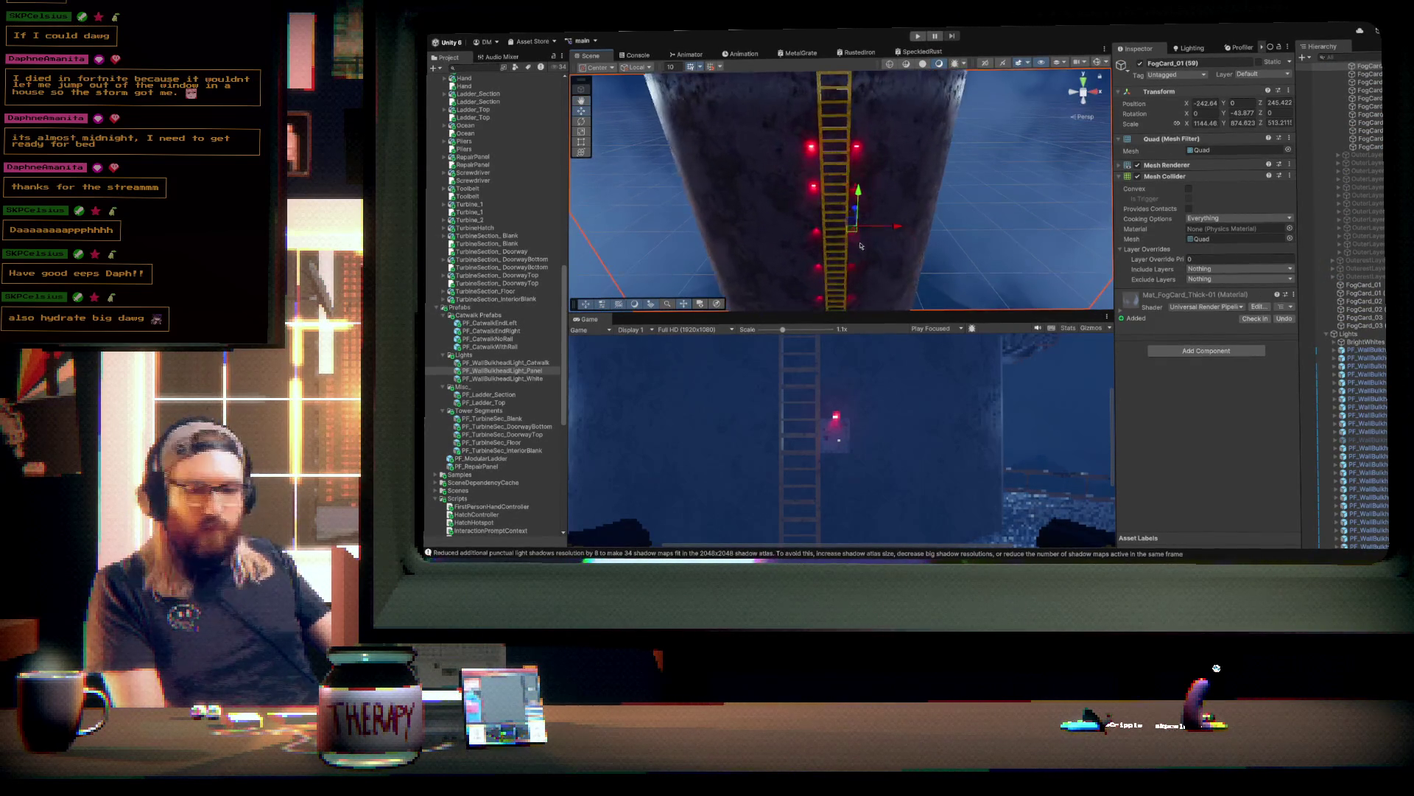
{"action": "left_click", "coordinate": [856, 148]}
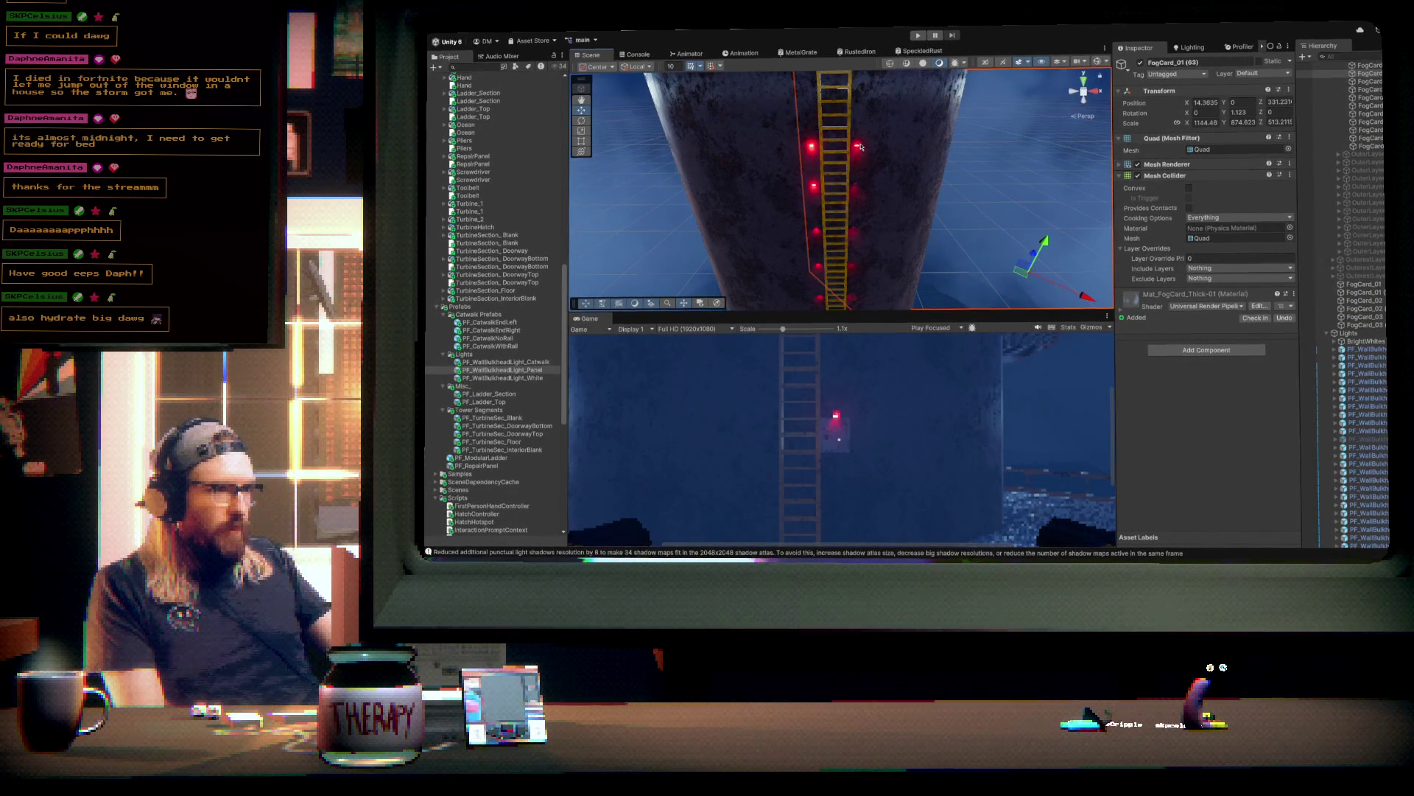
{"action": "left_click", "coordinate": [858, 145]}
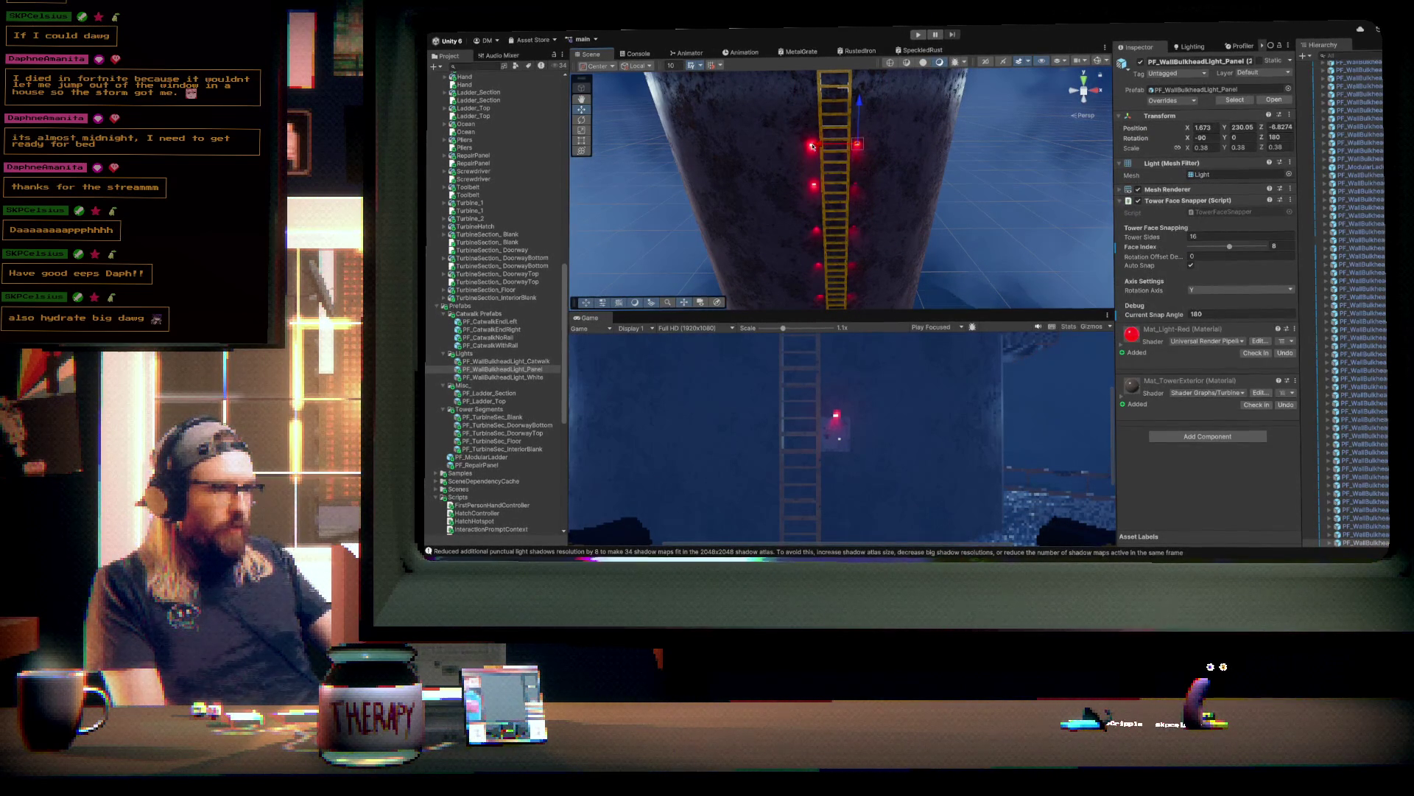
{"action": "scroll", "coordinate": [855, 156], "scroll_direction": "up", "scroll_amount": 5}
{"action": "scroll", "coordinate": [820, 154], "scroll_direction": "down", "scroll_amount": 3}
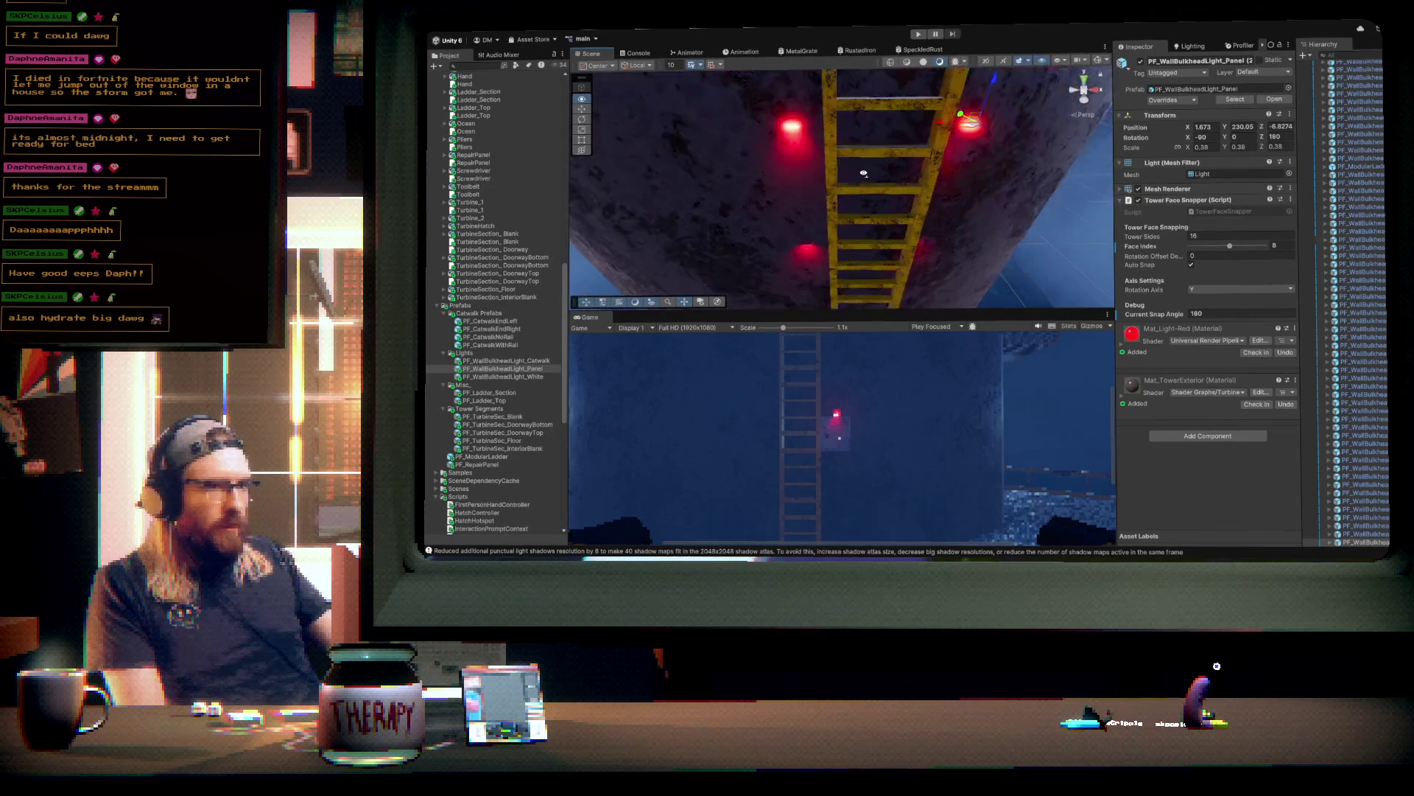
{"action": "left_click", "coordinate": [810, 148], "text": "shift"}
{"action": "left_click_drag", "start_coordinate": [814, 149], "coordinate": [897, 136]}
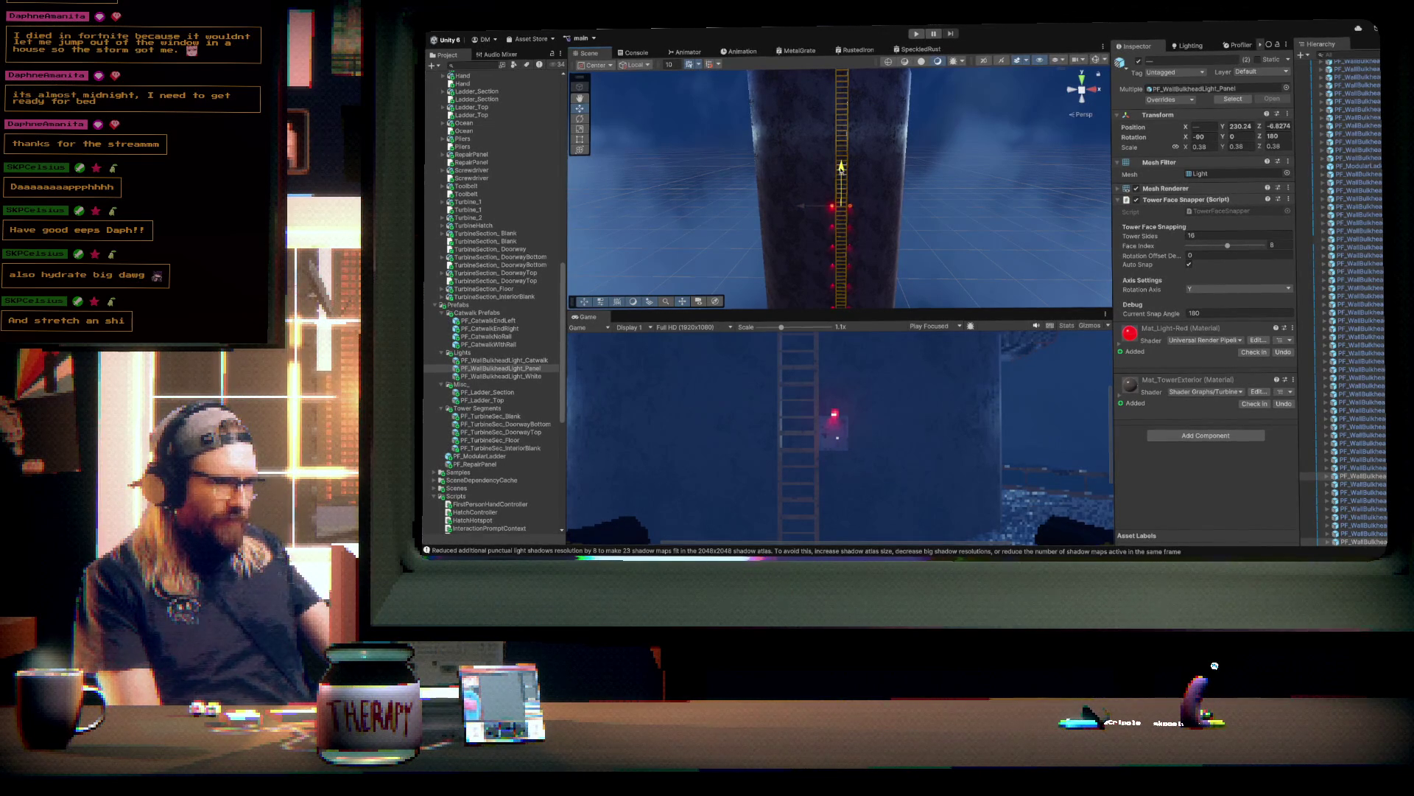
- Raise the top row of red ladder lights further up the tower
{"action": "left_click_drag", "start_coordinate": [878, 187], "coordinate": [917, 196]}
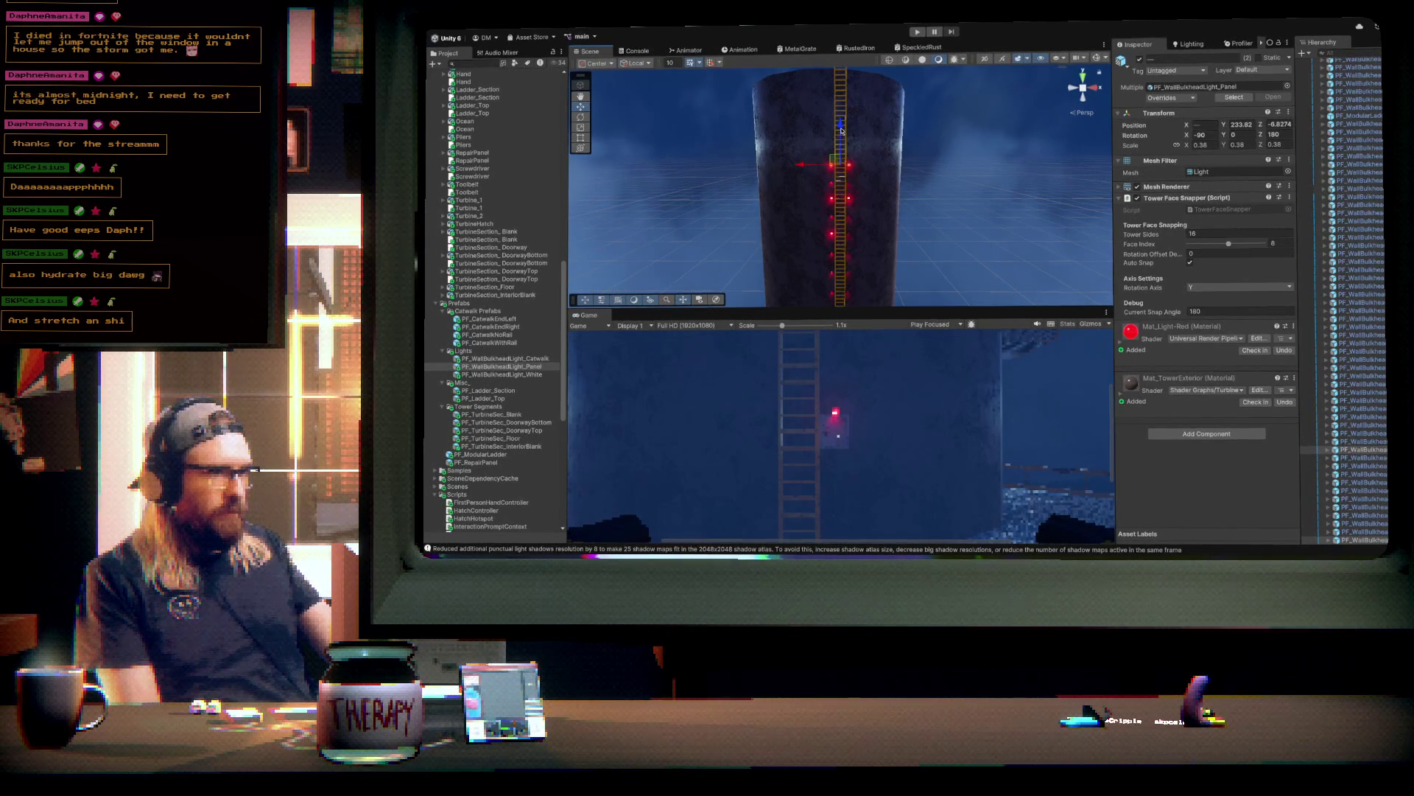
{"action": "left_click_drag", "start_coordinate": [841, 130], "coordinate": [841, 112]}
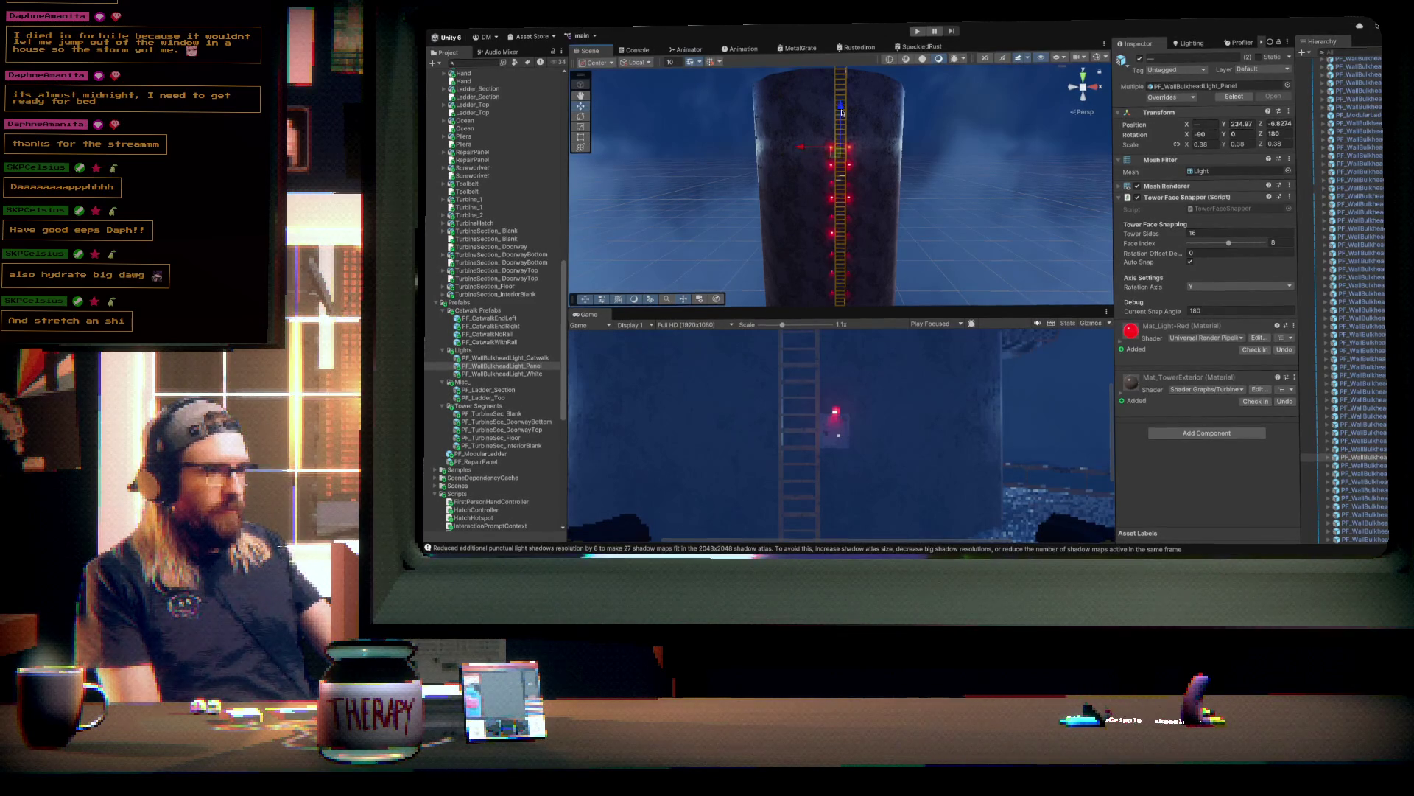
{"action": "left_click_drag", "start_coordinate": [844, 92], "coordinate": [843, 81]}
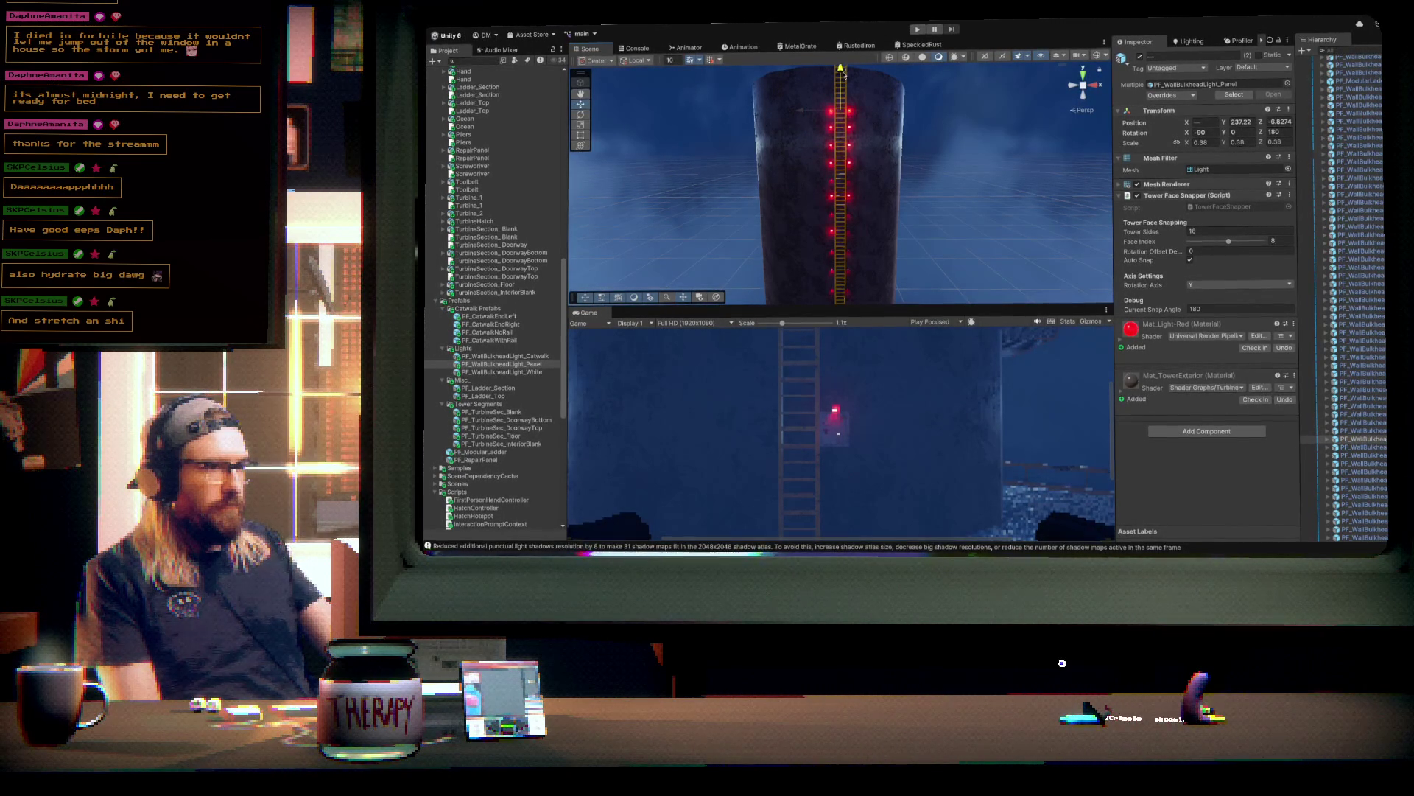
{"action": "left_click_drag", "start_coordinate": [843, 73], "coordinate": [842, 61]}
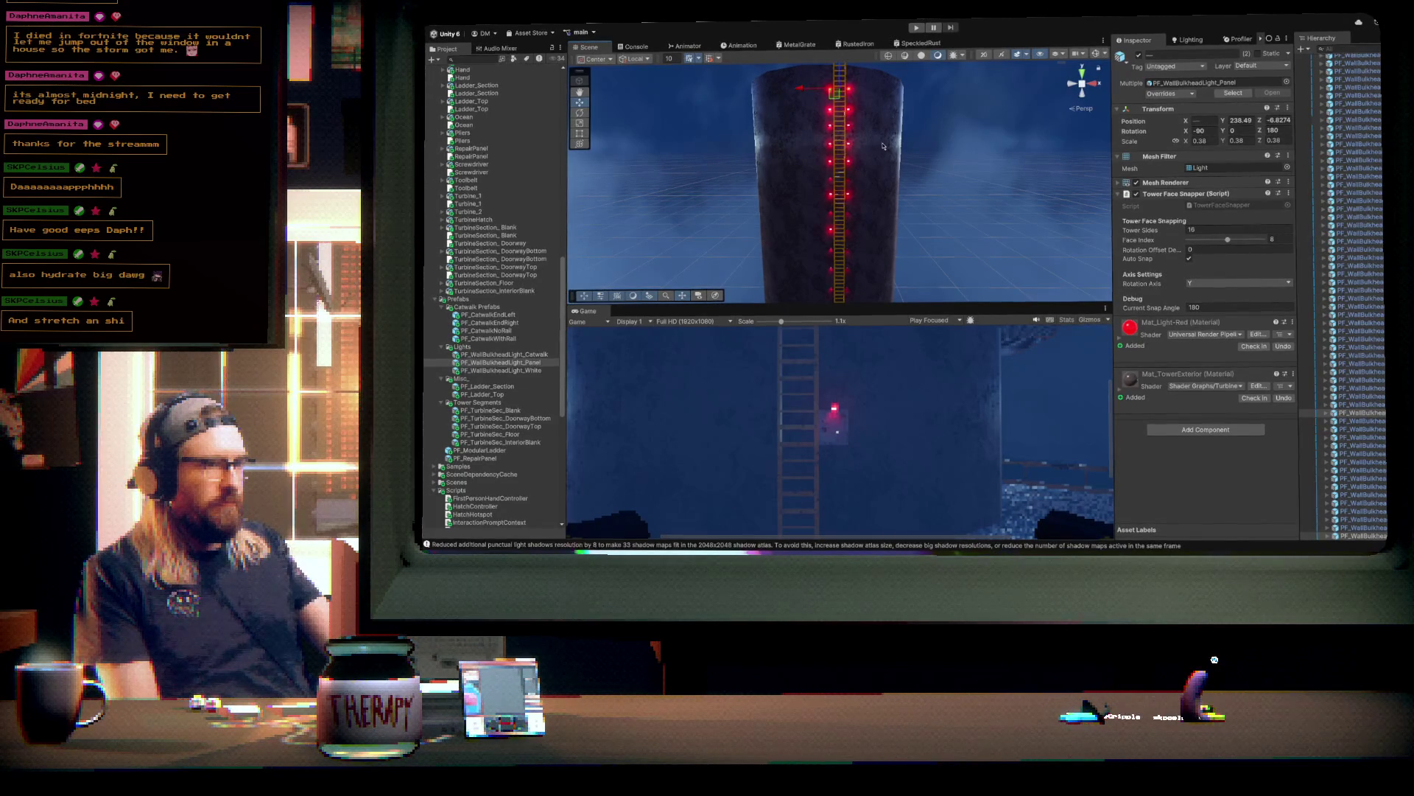
{"action": "key", "text": "f"}
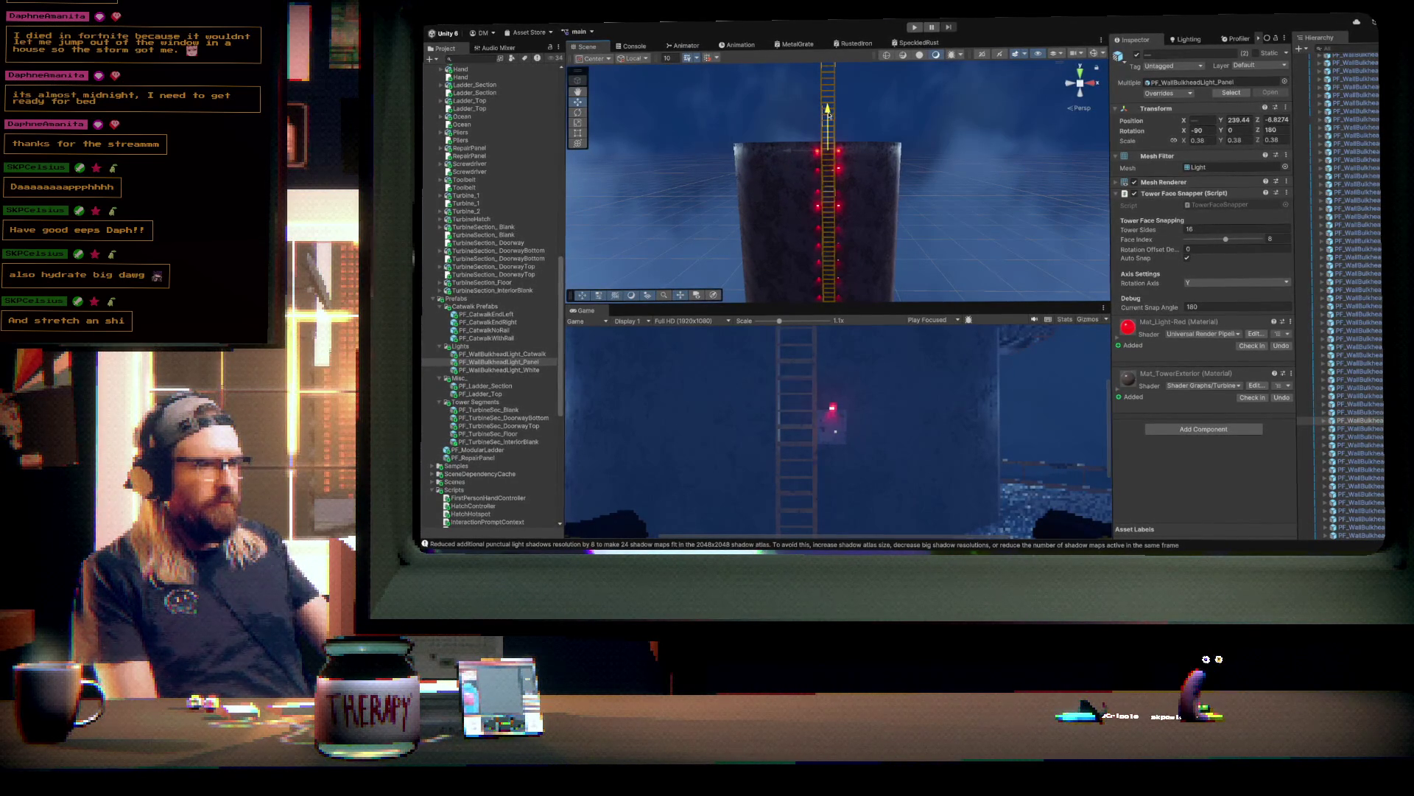
- Select the red panel lights on both sides of the ladder
{"action": "scroll", "coordinate": [869, 182], "scroll_direction": "up", "scroll_amount": 5}
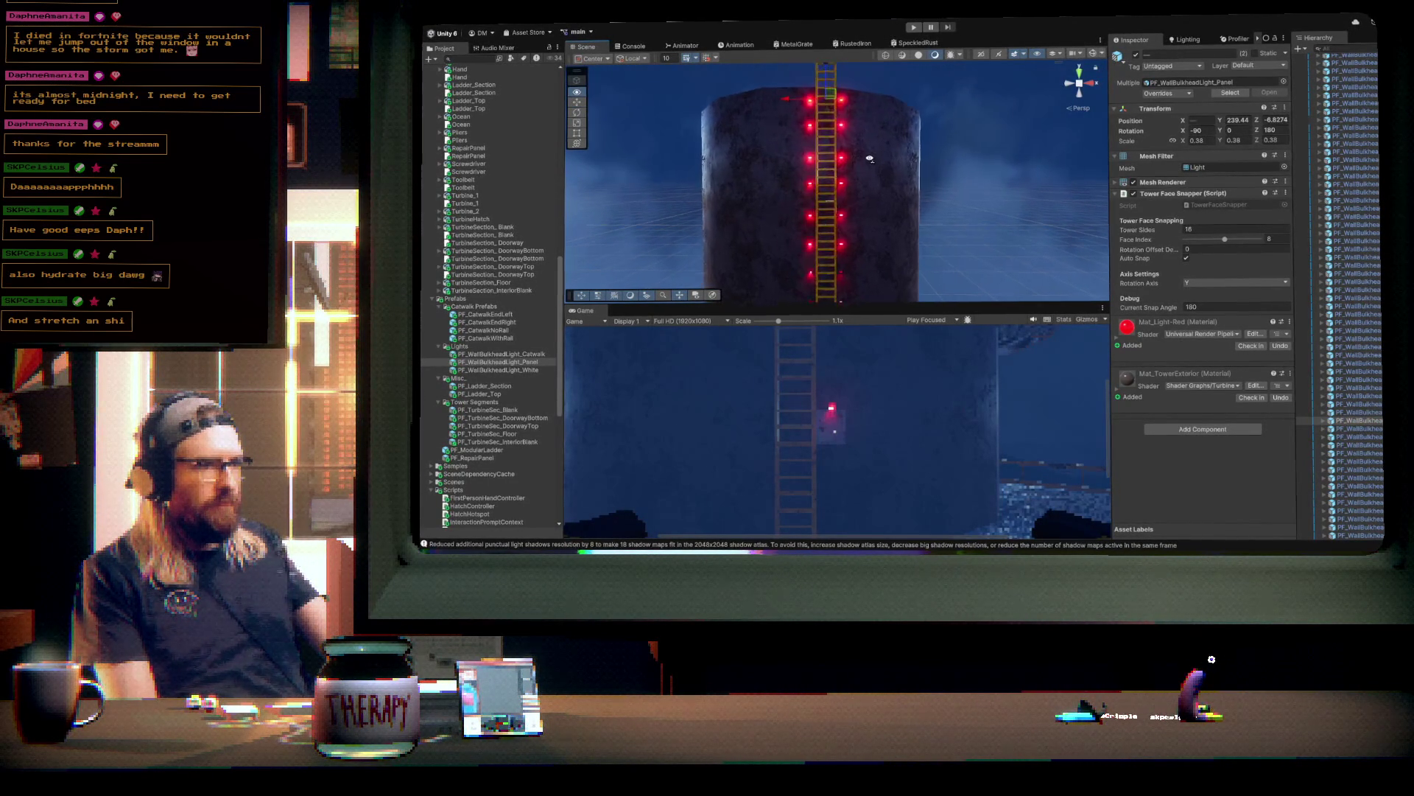
{"action": "scroll", "coordinate": [870, 163], "scroll_direction": "up", "scroll_amount": 6}
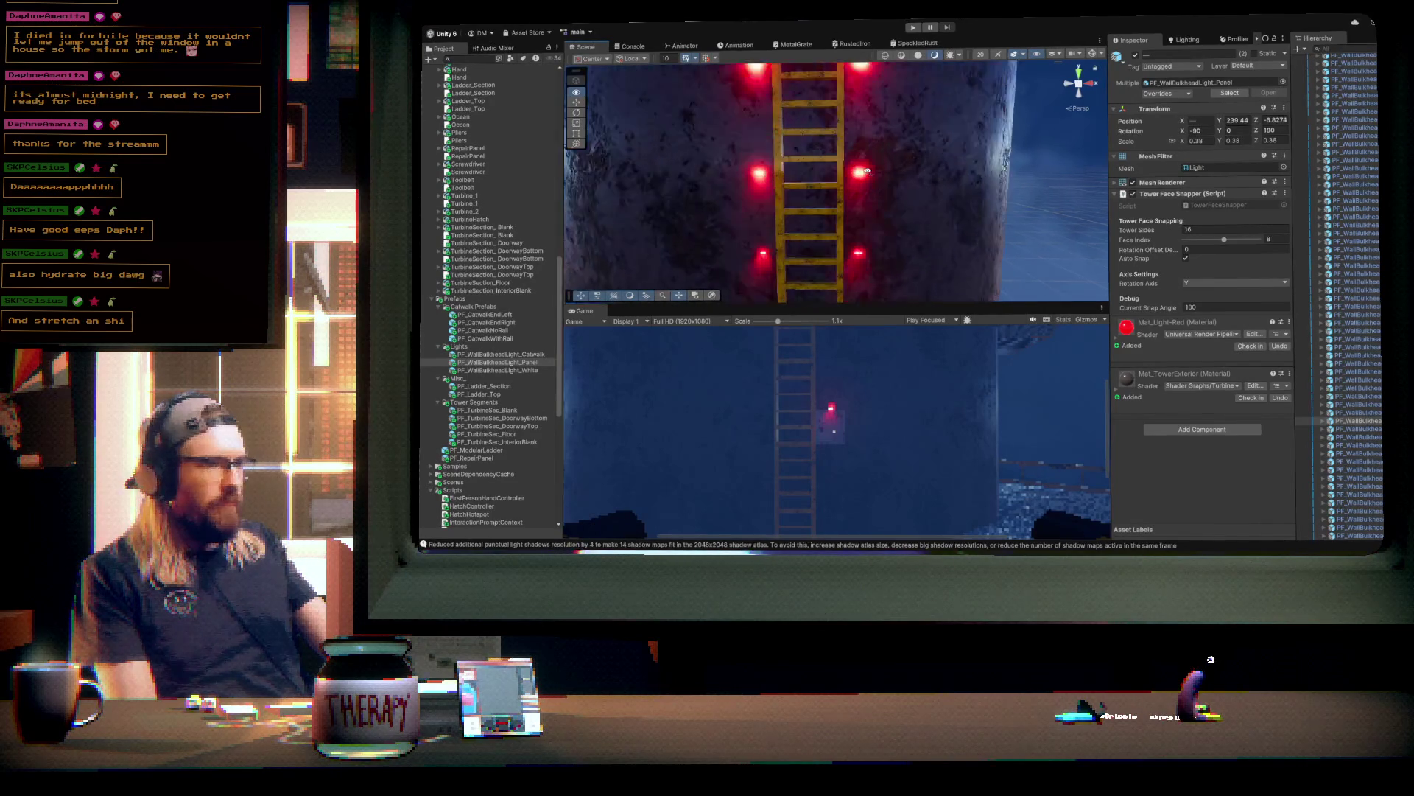
{"action": "left_click_drag", "start_coordinate": [867, 196], "coordinate": [878, 207]}
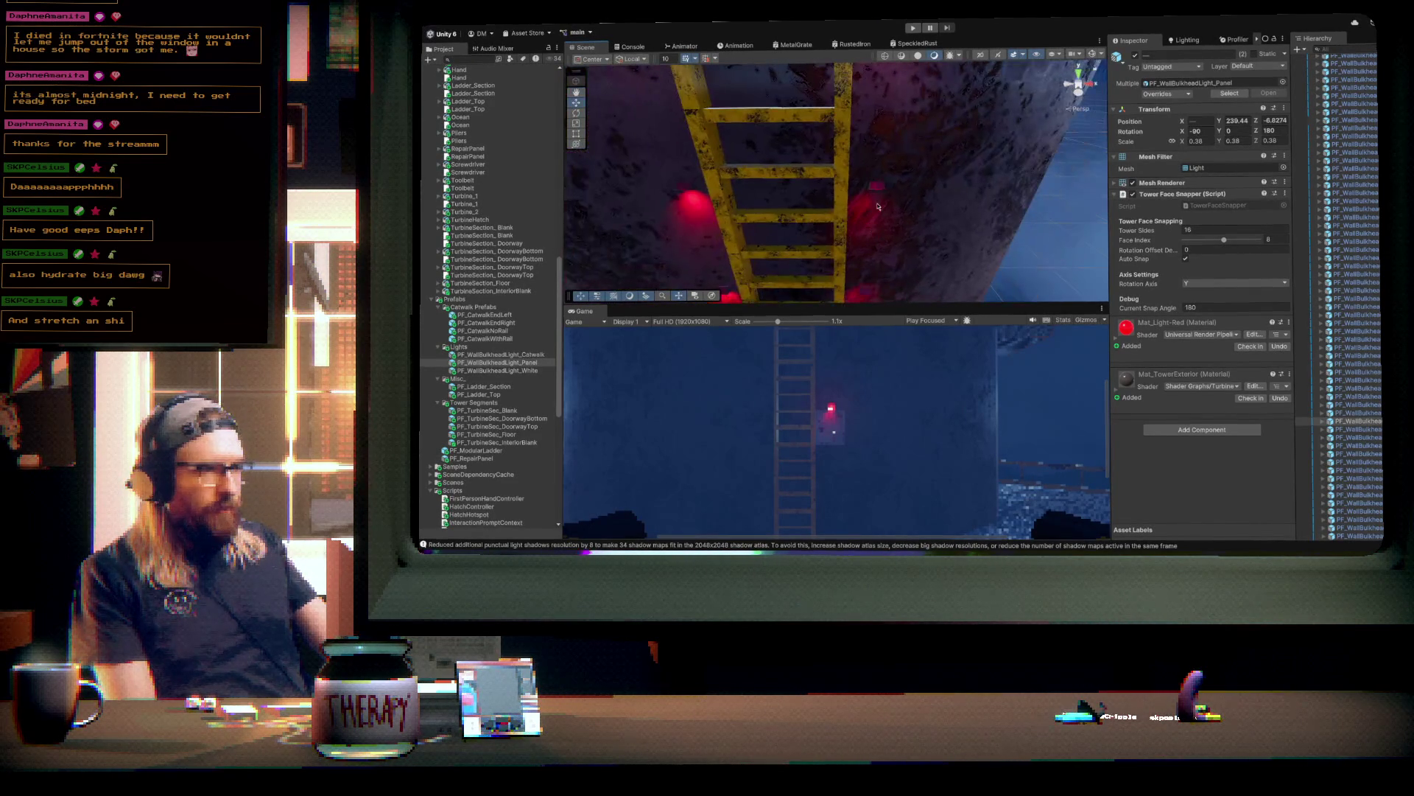
{"action": "left_click", "coordinate": [878, 190]}
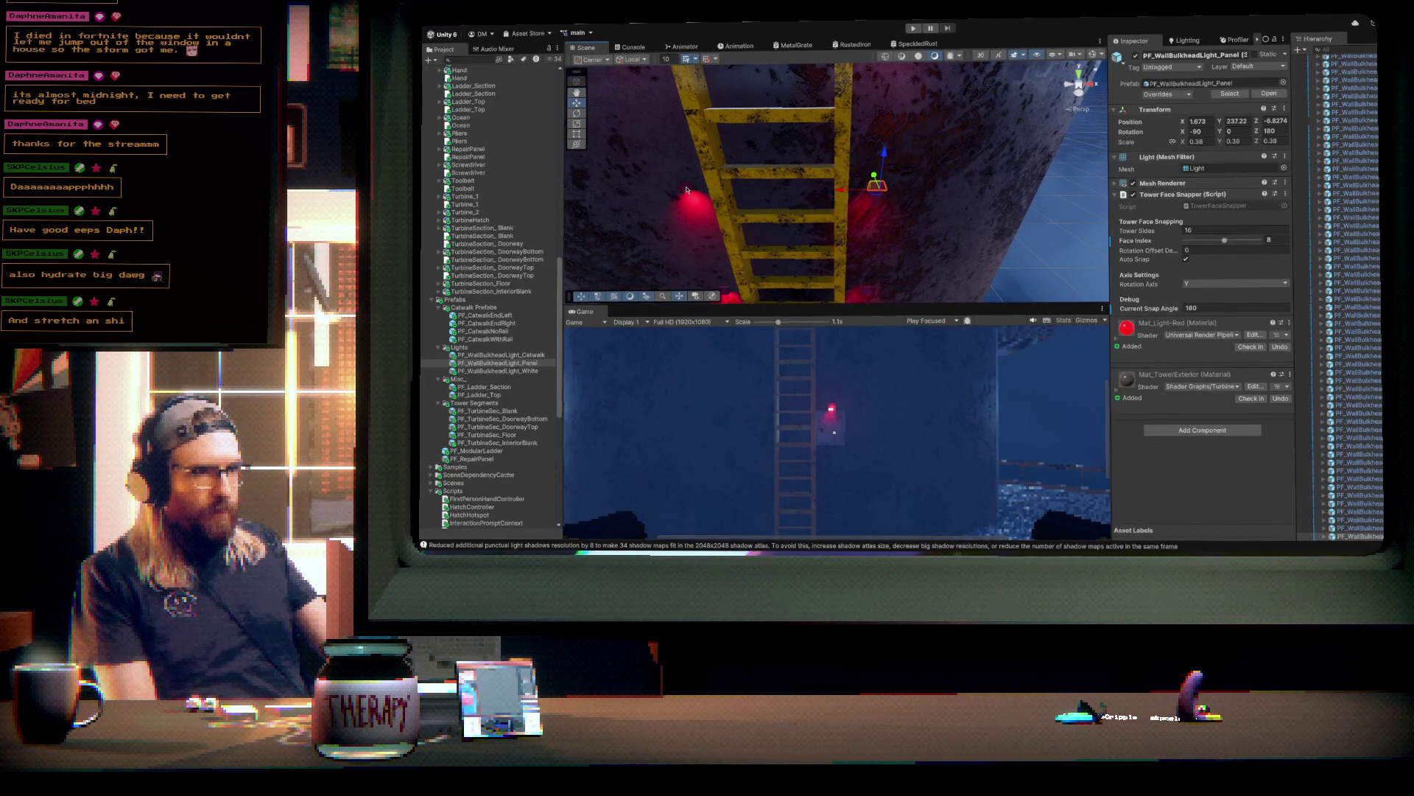
{"action": "left_click", "coordinate": [686, 190], "text": "shift"}
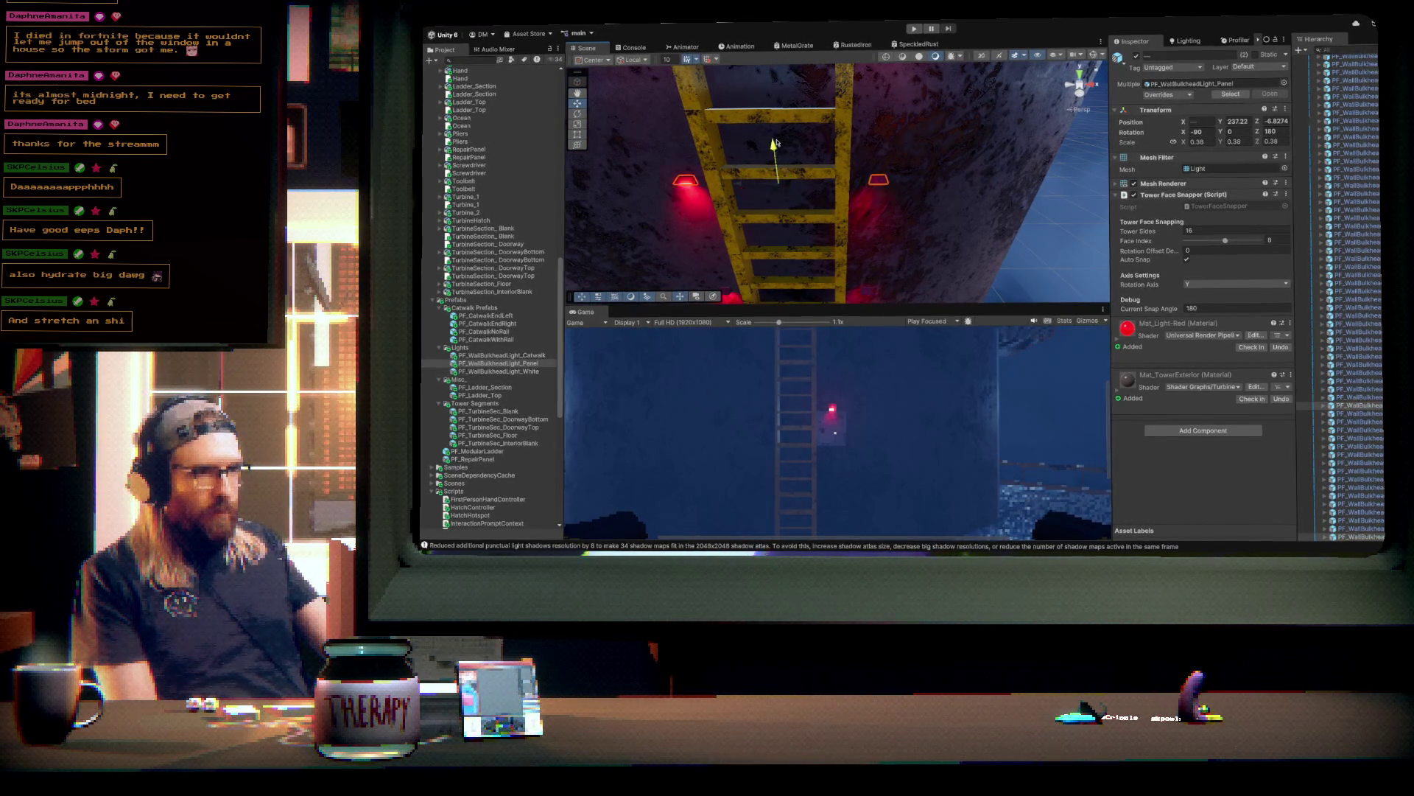
{"action": "mouse_move", "coordinate": [899, 134]}
{"action": "left_mouse_down"}
{"action": "mouse_move", "coordinate": [846, 221]}
{"action": "mouse_move", "coordinate": [647, 156]}
{"action": "mouse_move", "coordinate": [611, 164]}
{"action": "mouse_move", "coordinate": [882, 242]}
{"action": "mouse_move", "coordinate": [886, 177]}
{"action": "mouse_move", "coordinate": [802, 235]}
{"action": "mouse_move", "coordinate": [868, 240]}
{"action": "mouse_move", "coordinate": [882, 164]}
{"action": "mouse_move", "coordinate": [870, 261]}
{"action": "left_mouse_up"}
- Select one red panel light, then extend the selection to all 16 ladder bulkhead lights
{"action": "left_click", "coordinate": [871, 253]}
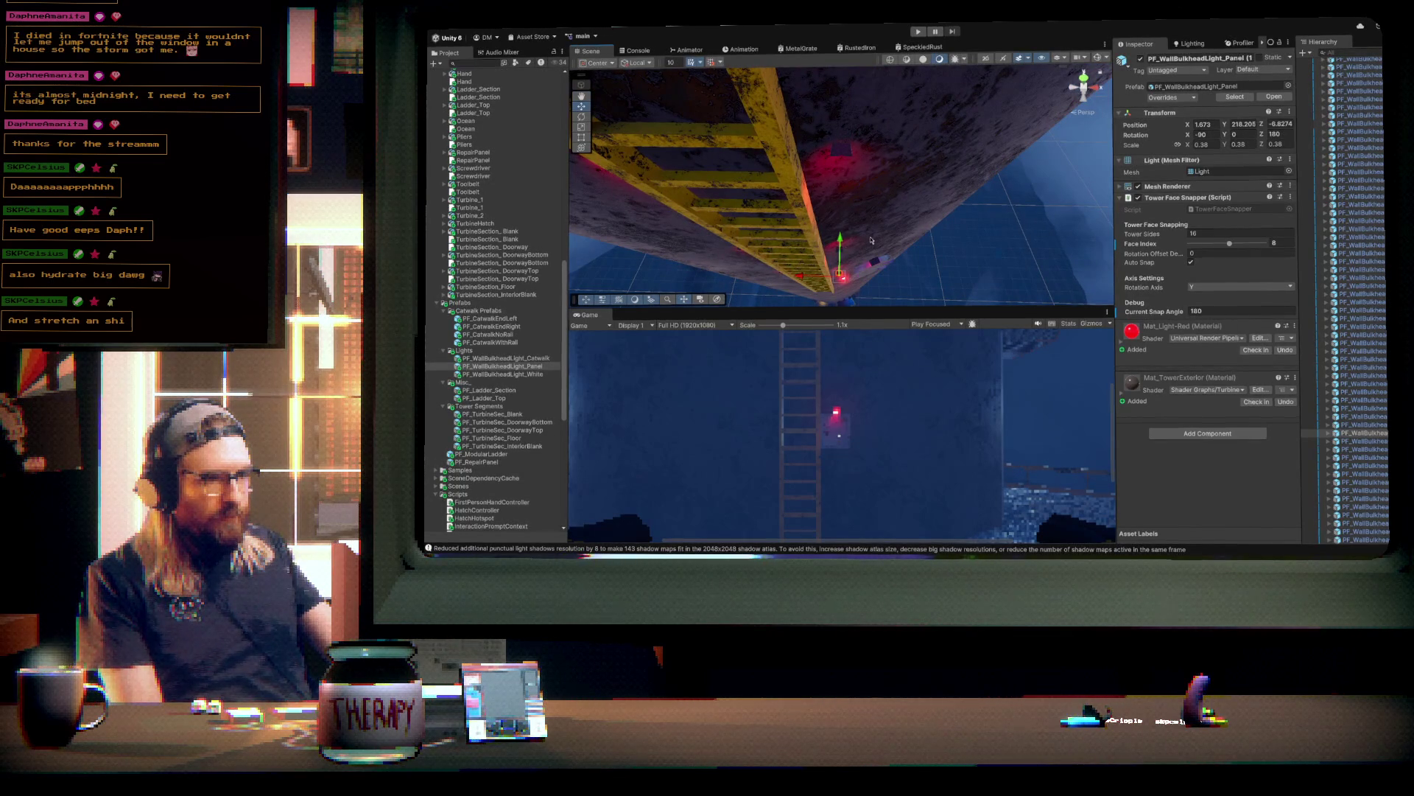
{"action": "left_click", "coordinate": [851, 268]}
{"action": "left_click", "coordinate": [845, 257]}
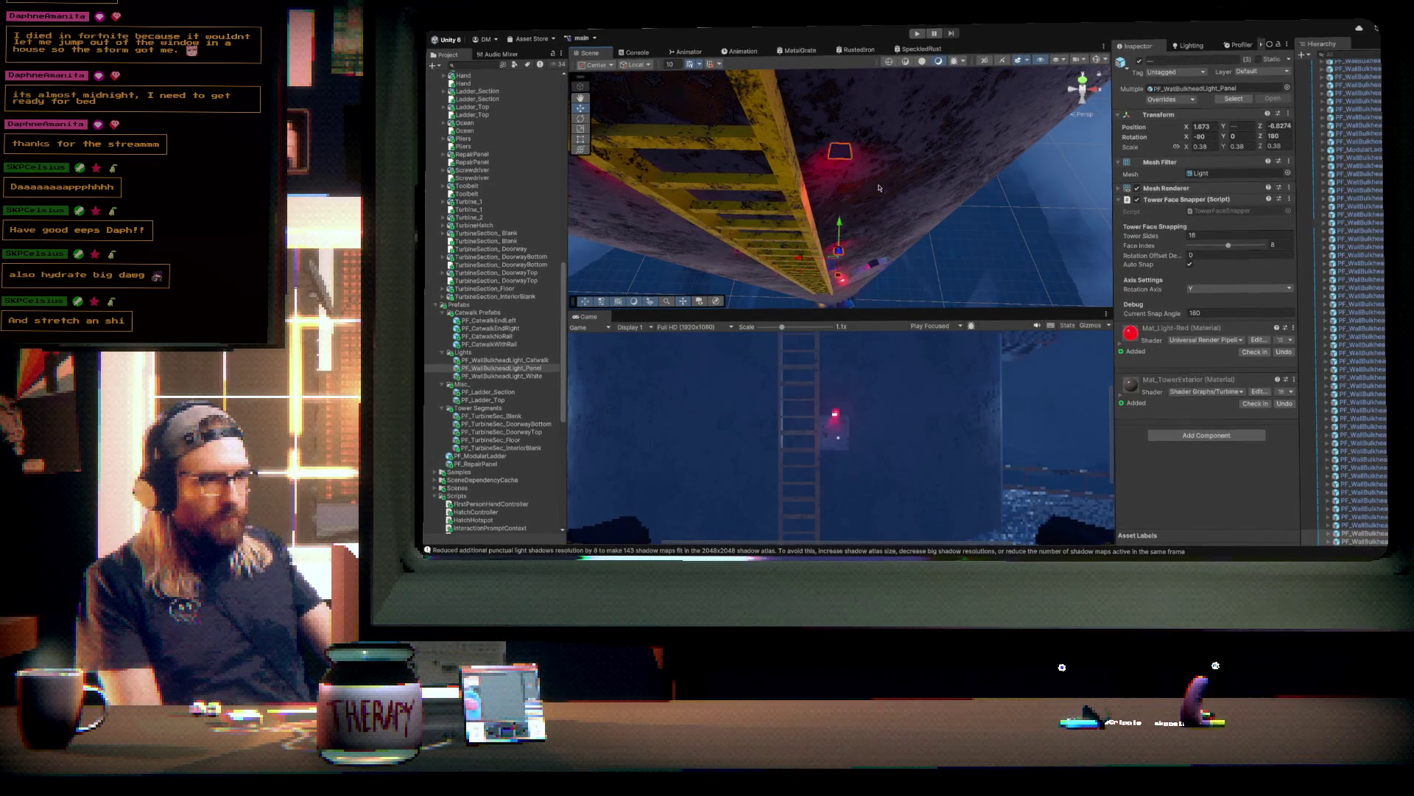
{"action": "mouse_move", "coordinate": [841, 276]}
{"action": "left_mouse_down"}
{"action": "mouse_move", "coordinate": [879, 183]}
{"action": "mouse_move", "coordinate": [856, 219]}
{"action": "left_mouse_up"}
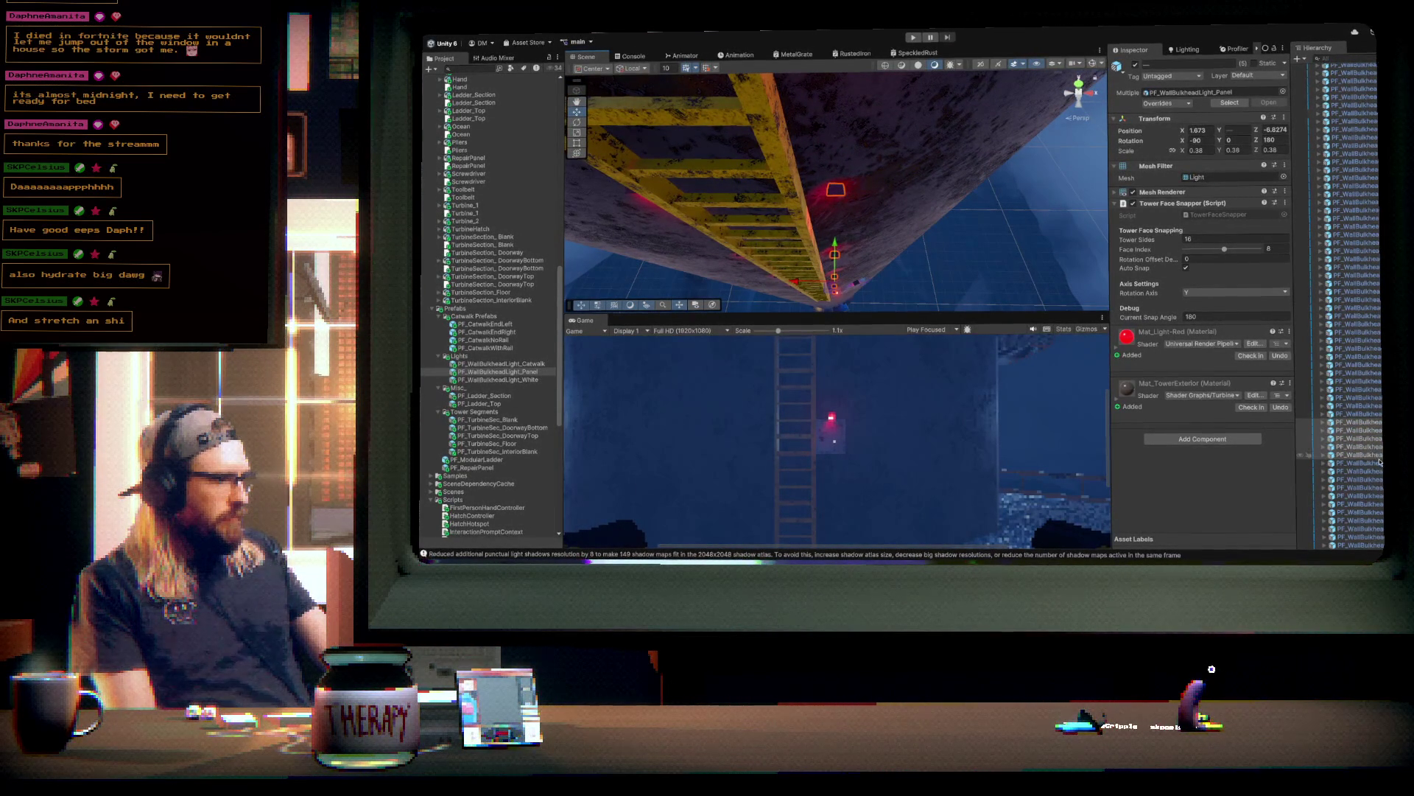
{"action": "left_click_drag", "start_coordinate": [930, 232], "coordinate": [933, 86]}
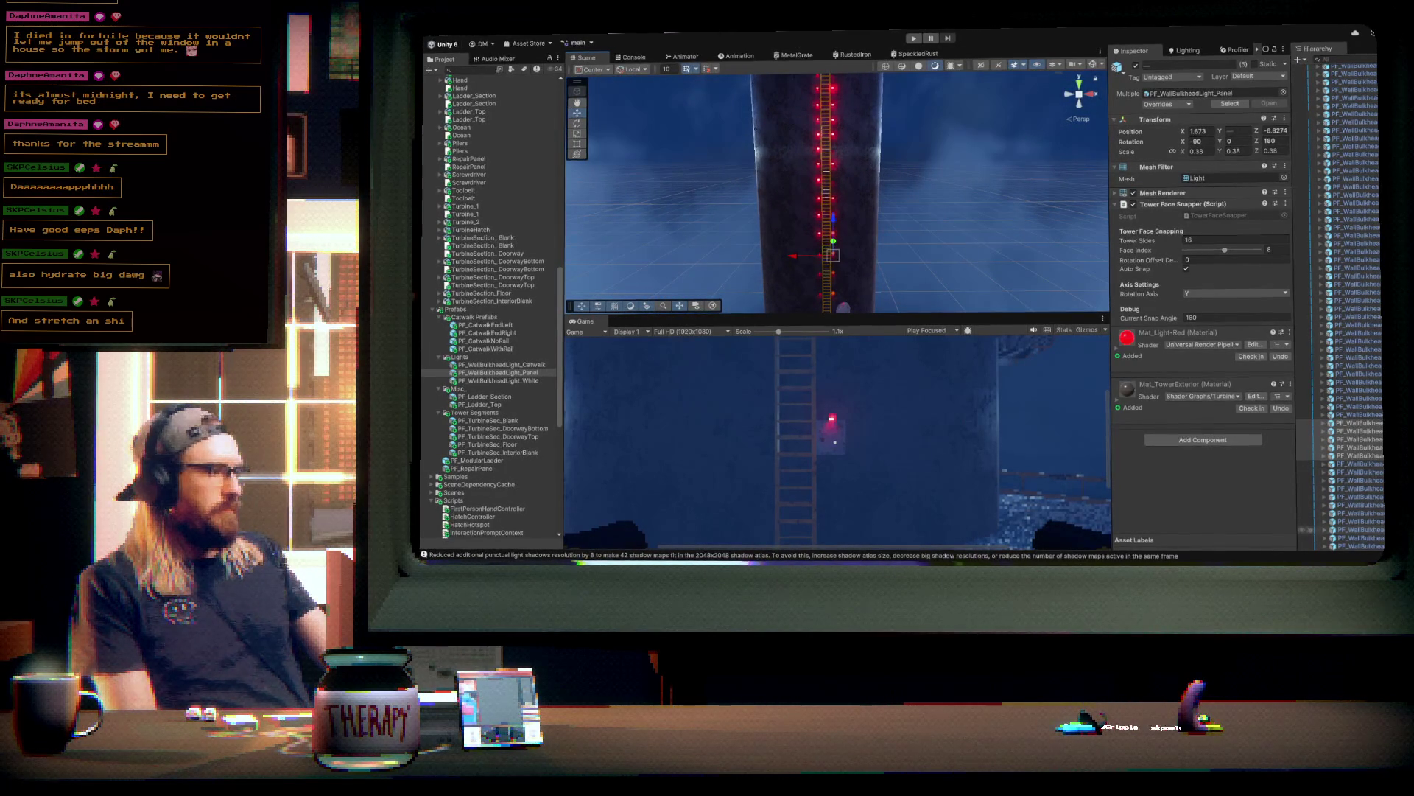
{"action": "left_click", "coordinate": [1302, 529], "text": "shift"}
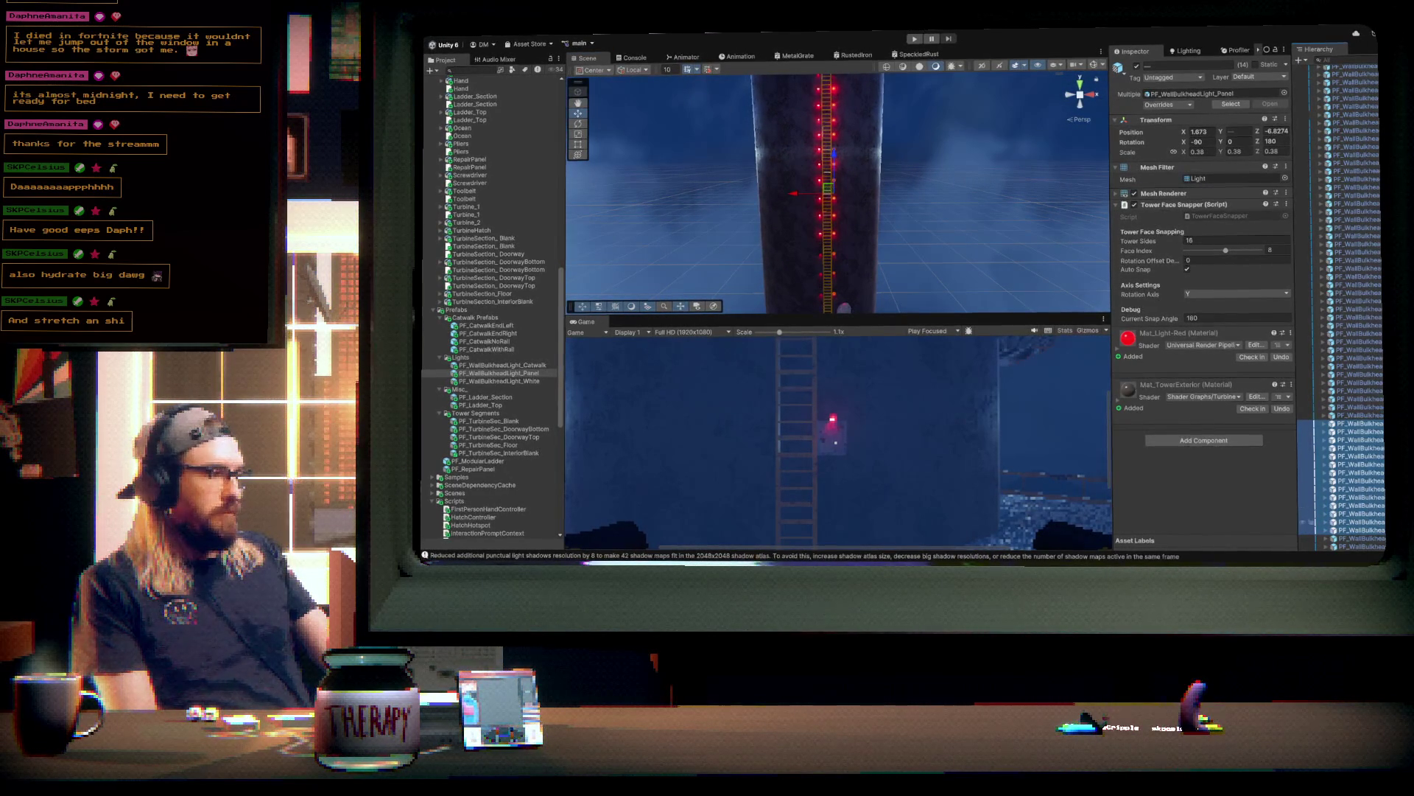
{"action": "left_click", "coordinate": [1318, 545], "text": "shift"}
{"action": "scroll", "coordinate": [921, 167], "scroll_direction": "down", "scroll_amount": 5}
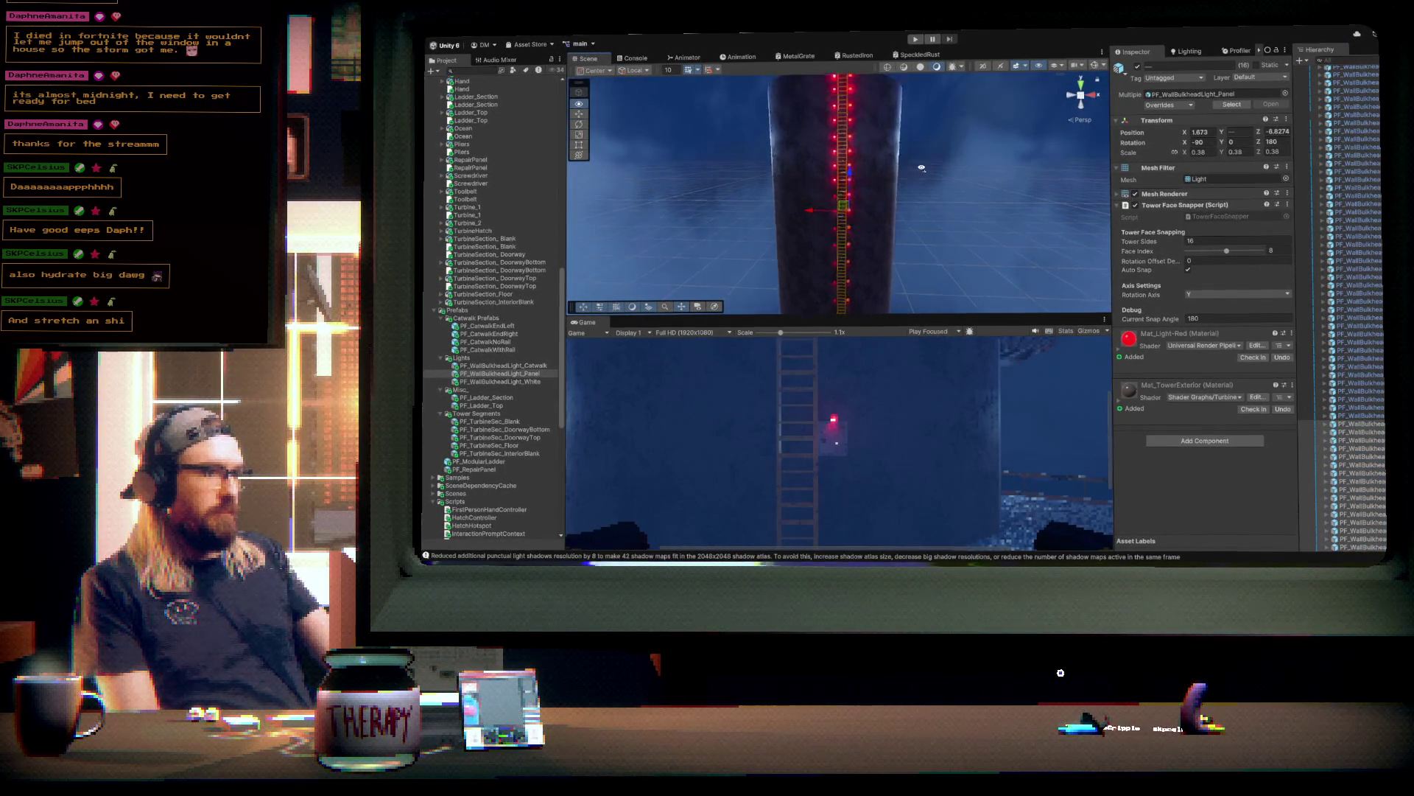
{"action": "mouse_move", "coordinate": [870, 235]}
{"action": "left_mouse_down"}
{"action": "mouse_move", "coordinate": [733, 221]}
{"action": "mouse_move", "coordinate": [677, 291]}
{"action": "mouse_move", "coordinate": [815, 231]}
{"action": "mouse_move", "coordinate": [664, 262]}
{"action": "mouse_move", "coordinate": [661, 289]}
{"action": "left_mouse_up"}
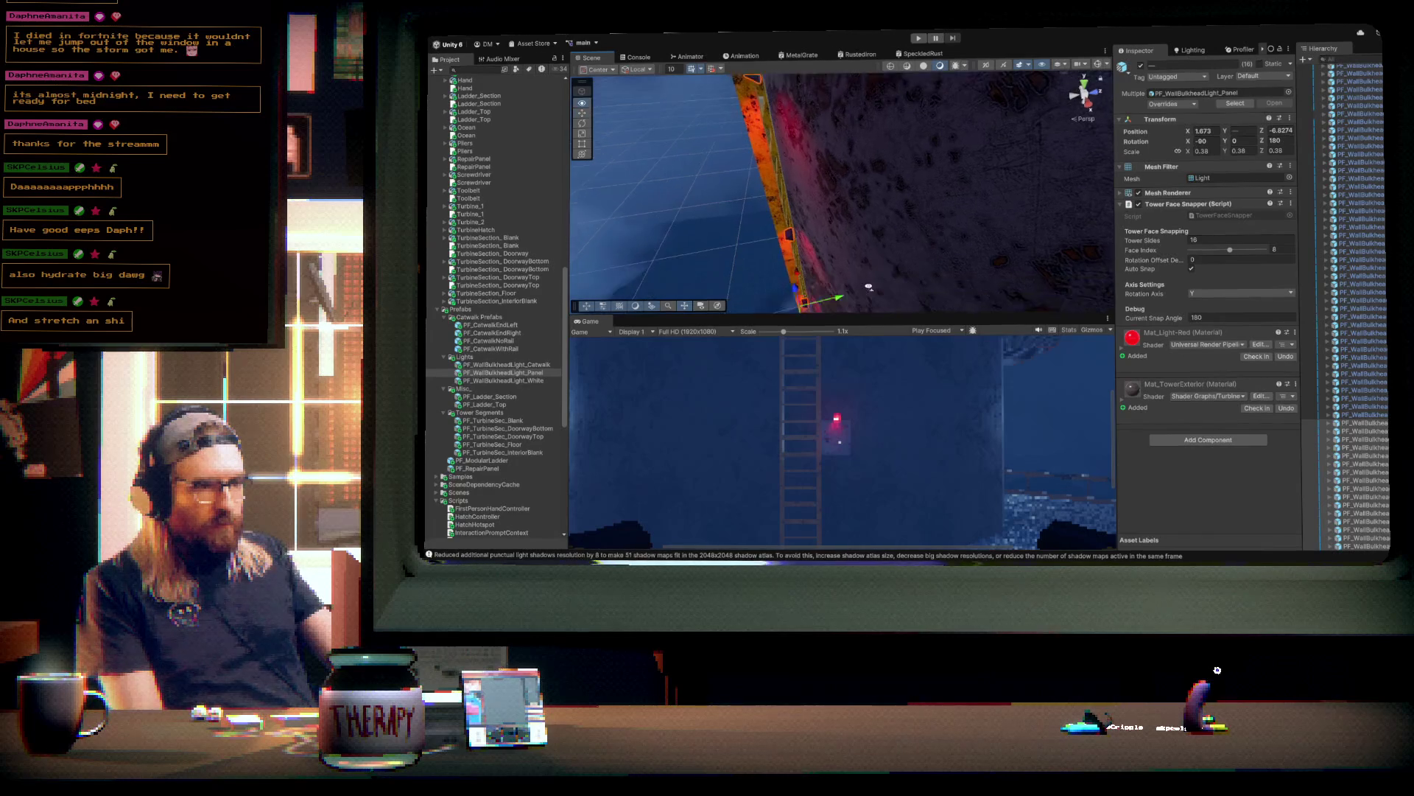
- Step the 16 red lights onto face 7 (157.5°) and nudge them flush against the wall
{"action": "left_click_drag", "start_coordinate": [845, 282], "coordinate": [852, 279]}
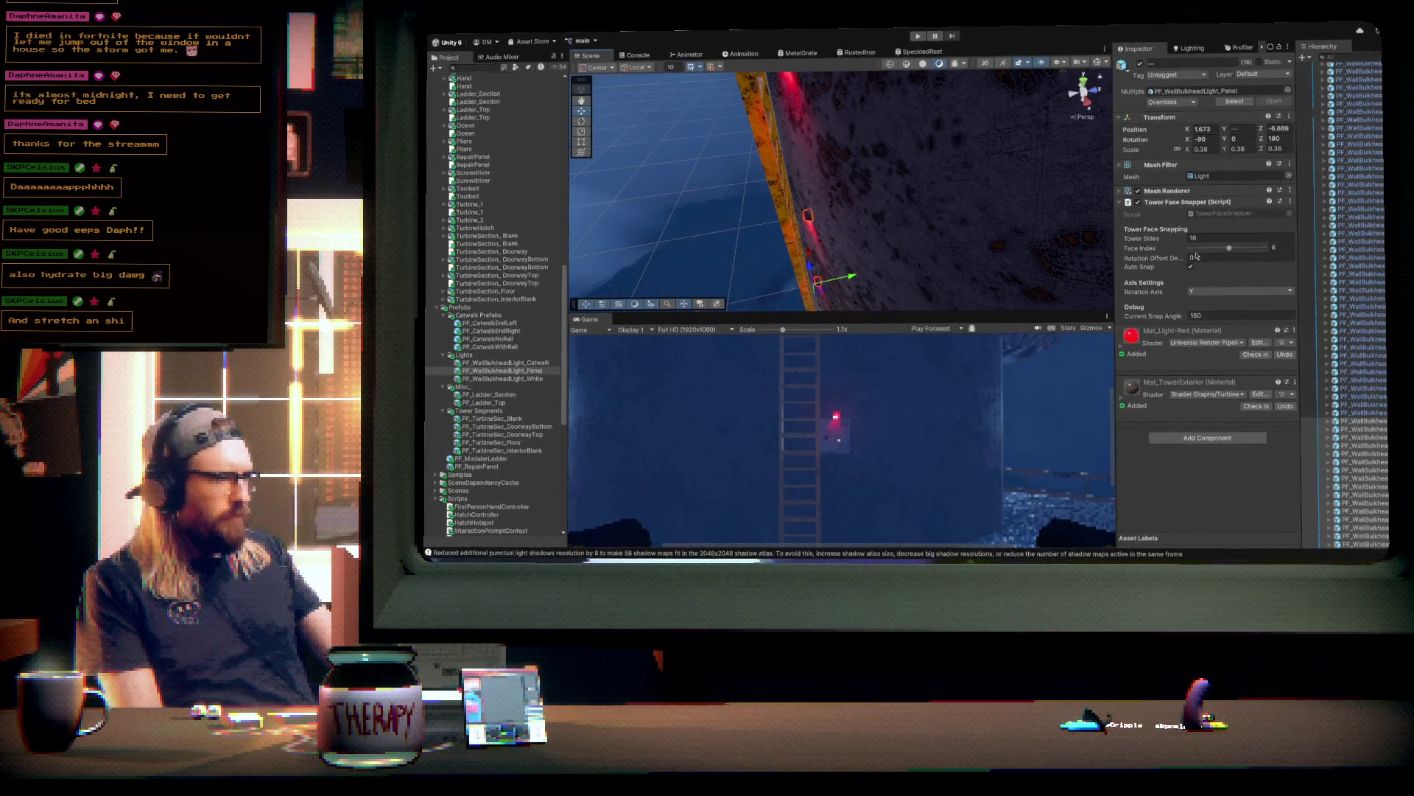
{"action": "left_click_drag", "start_coordinate": [1229, 248], "coordinate": [1222, 249]}
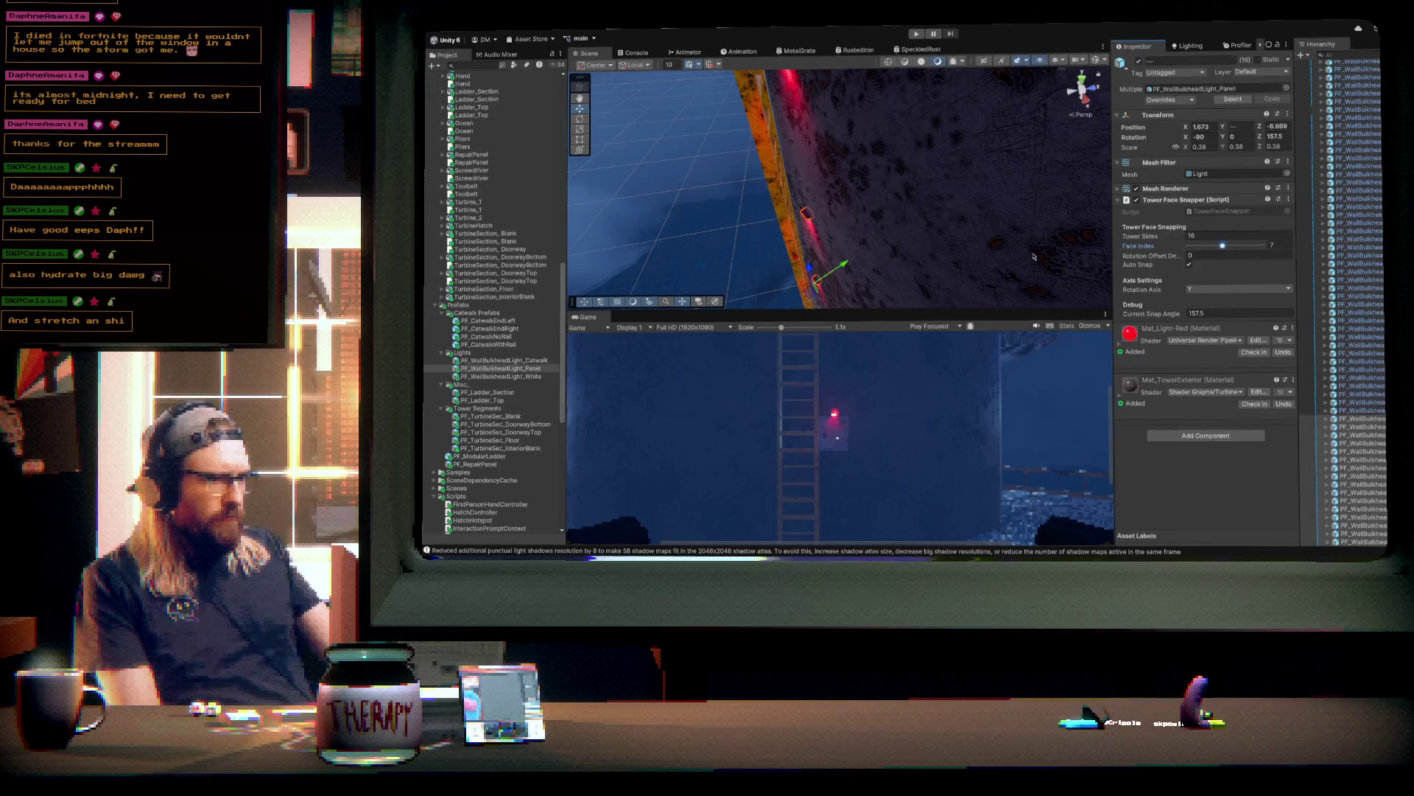
{"action": "mouse_move", "coordinate": [847, 269]}
{"action": "left_mouse_down"}
{"action": "mouse_move", "coordinate": [884, 232]}
{"action": "mouse_move", "coordinate": [1037, 204]}
{"action": "left_mouse_up"}
{"action": "scroll", "coordinate": [1037, 204], "scroll_direction": "up", "scroll_amount": 5}
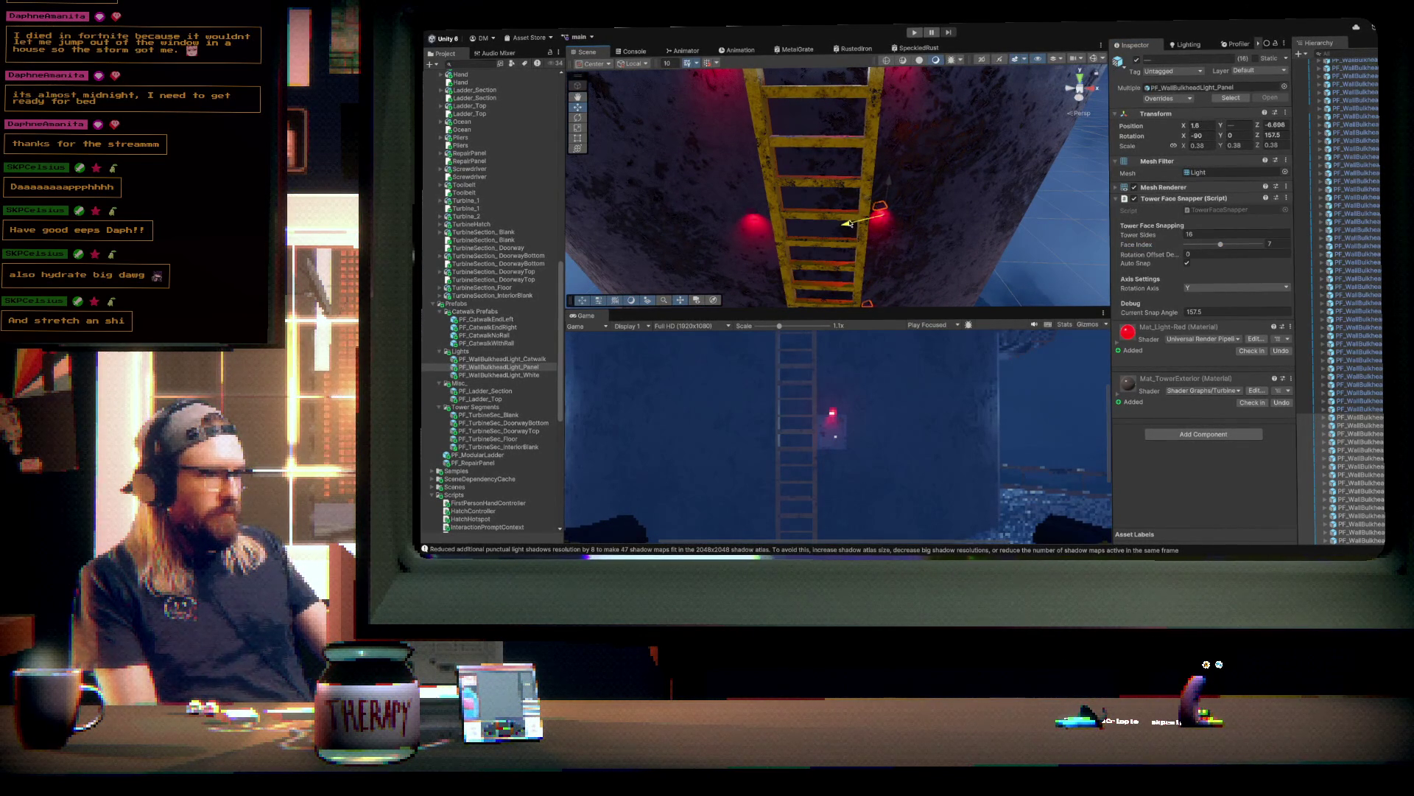
{"action": "mouse_move", "coordinate": [849, 223]}
{"action": "left_mouse_down"}
{"action": "mouse_move", "coordinate": [835, 129]}
{"action": "mouse_move", "coordinate": [826, 142]}
{"action": "left_mouse_up"}
{"action": "scroll", "coordinate": [846, 199], "scroll_direction": "down", "scroll_amount": 10}
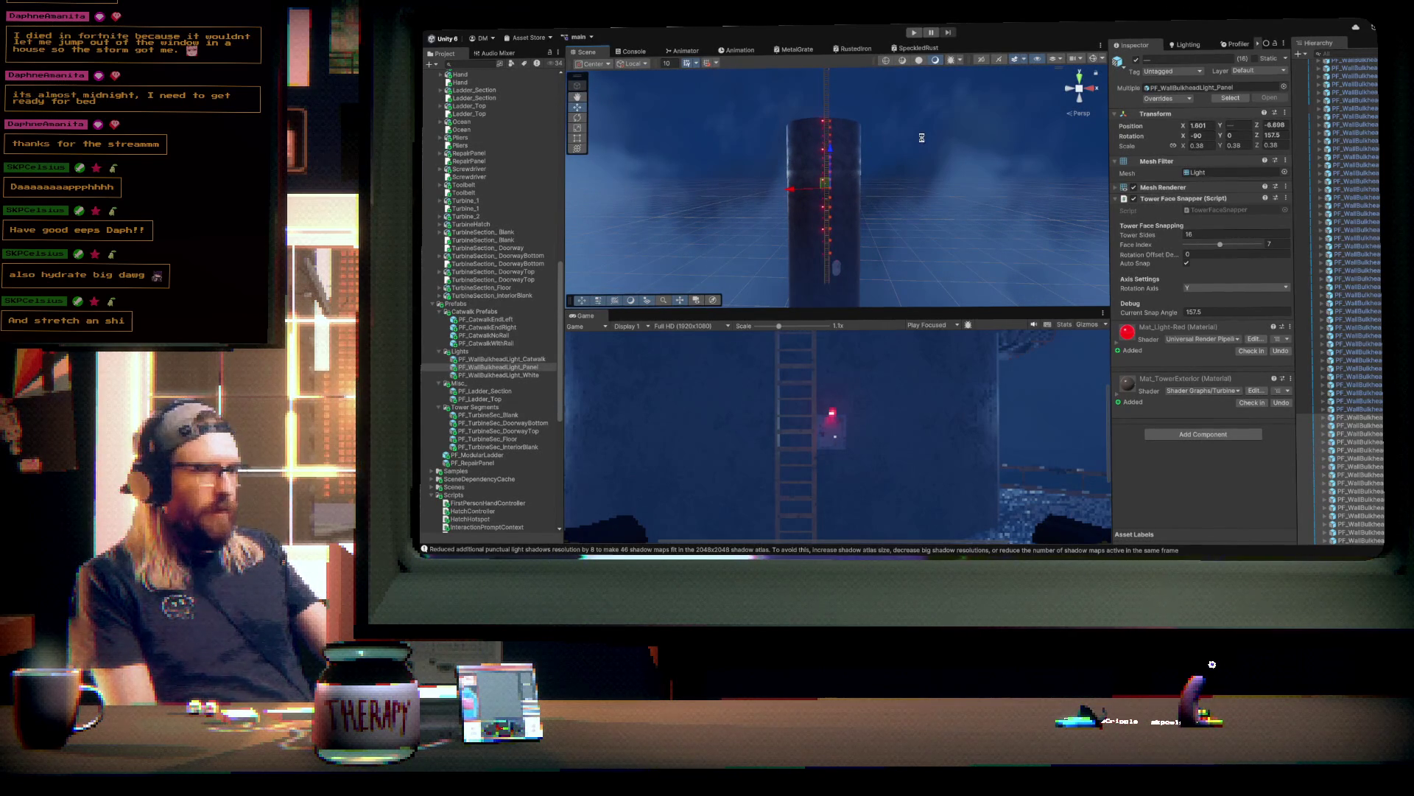
{"action": "mouse_move", "coordinate": [917, 208]}
{"action": "left_mouse_down"}
{"action": "mouse_move", "coordinate": [906, 225]}
{"action": "mouse_move", "coordinate": [848, 180]}
{"action": "mouse_move", "coordinate": [840, 206]}
{"action": "mouse_move", "coordinate": [841, 180]}
{"action": "mouse_move", "coordinate": [895, 150]}
{"action": "left_mouse_up"}
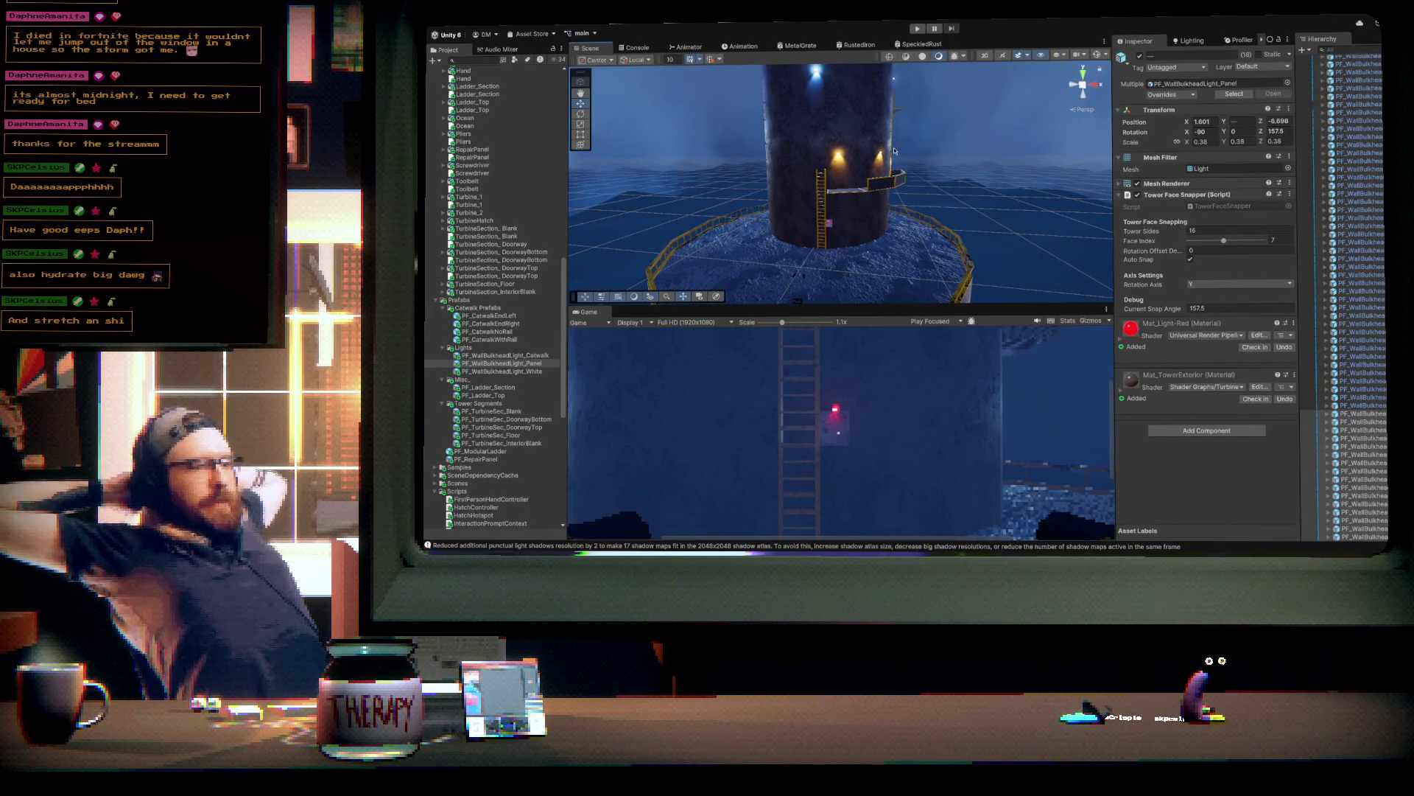
{"action": "mouse_move", "coordinate": [886, 151]}
{"action": "left_mouse_down"}
{"action": "mouse_move", "coordinate": [742, 145]}
{"action": "mouse_move", "coordinate": [907, 152]}
{"action": "mouse_move", "coordinate": [815, 508]}
{"action": "mouse_move", "coordinate": [851, 512]}
{"action": "mouse_move", "coordinate": [865, 374]}
{"action": "left_mouse_up"}
{"action": "mouse_move", "coordinate": [940, 164]}
{"action": "left_mouse_down"}
{"action": "mouse_move", "coordinate": [874, 274]}
{"action": "mouse_move", "coordinate": [887, 233]}
{"action": "left_mouse_up"}
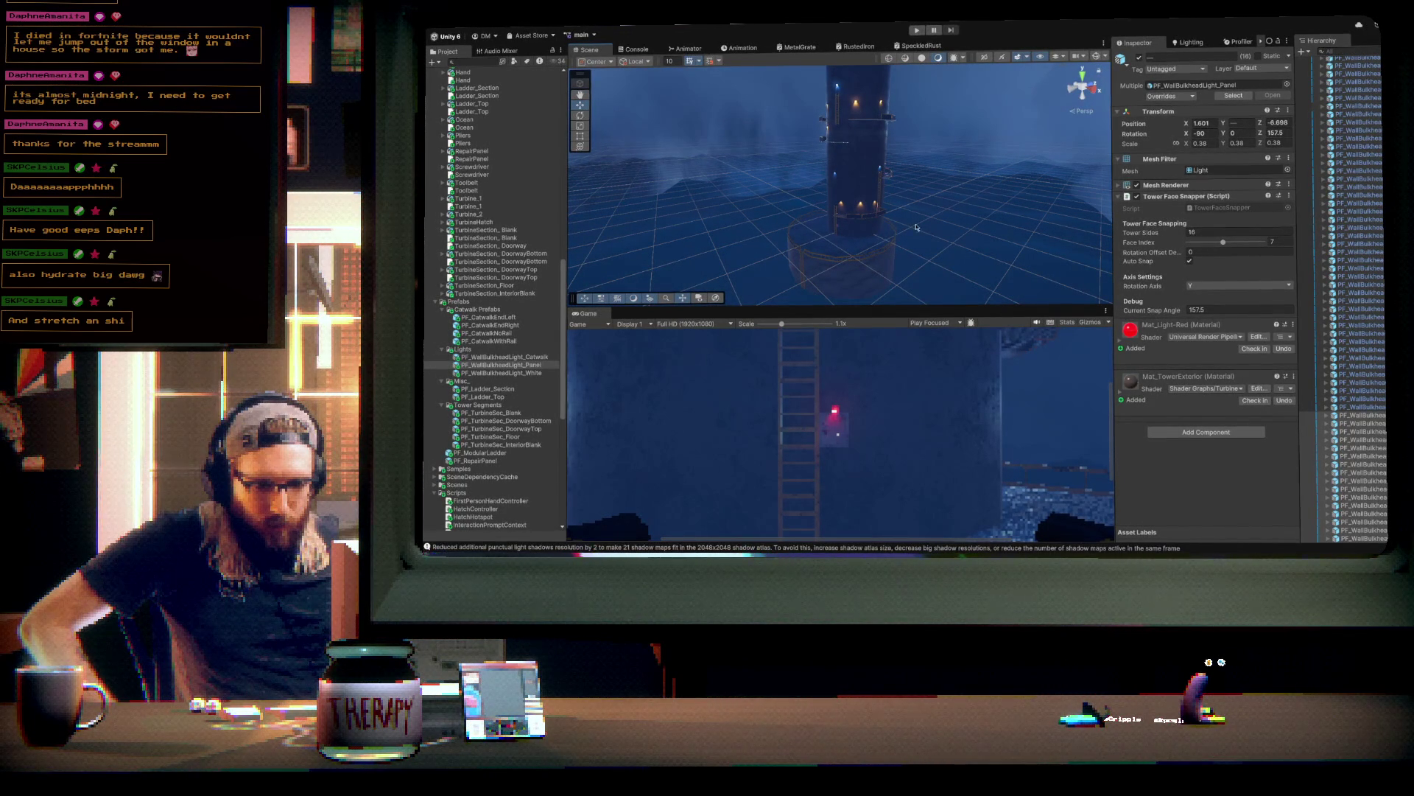
{"action": "mouse_move", "coordinate": [886, 233]}
{"action": "left_mouse_down"}
{"action": "mouse_move", "coordinate": [919, 210]}
{"action": "mouse_move", "coordinate": [995, 203]}
{"action": "left_mouse_up"}
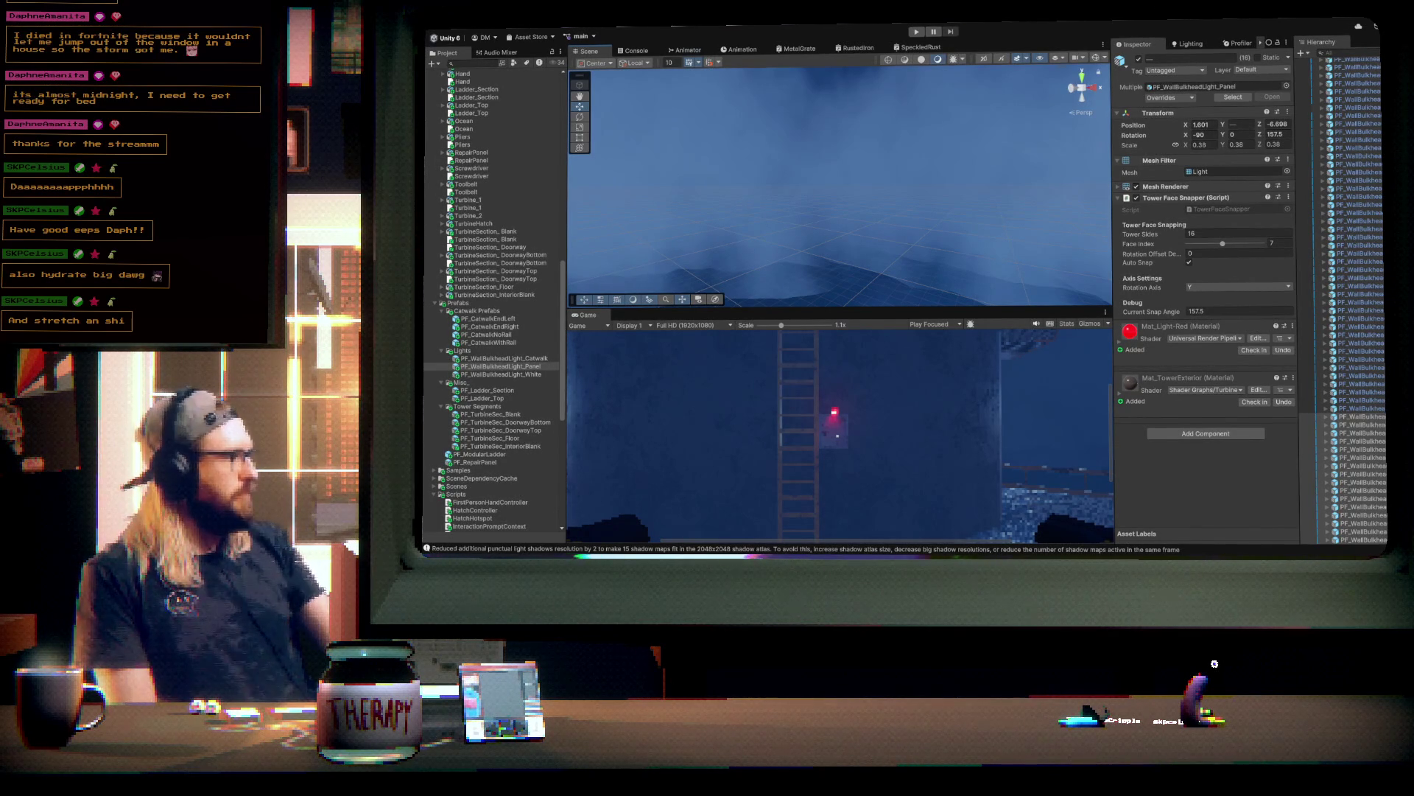
{"action": "mouse_move", "coordinate": [840, 185]}
{"action": "left_mouse_down"}
{"action": "mouse_move", "coordinate": [1252, 324]}
{"action": "mouse_move", "coordinate": [1321, 133]}
{"action": "mouse_move", "coordinate": [1332, 214]}
{"action": "mouse_move", "coordinate": [852, 188]}
{"action": "mouse_move", "coordinate": [1199, 215]}
{"action": "left_mouse_up"}
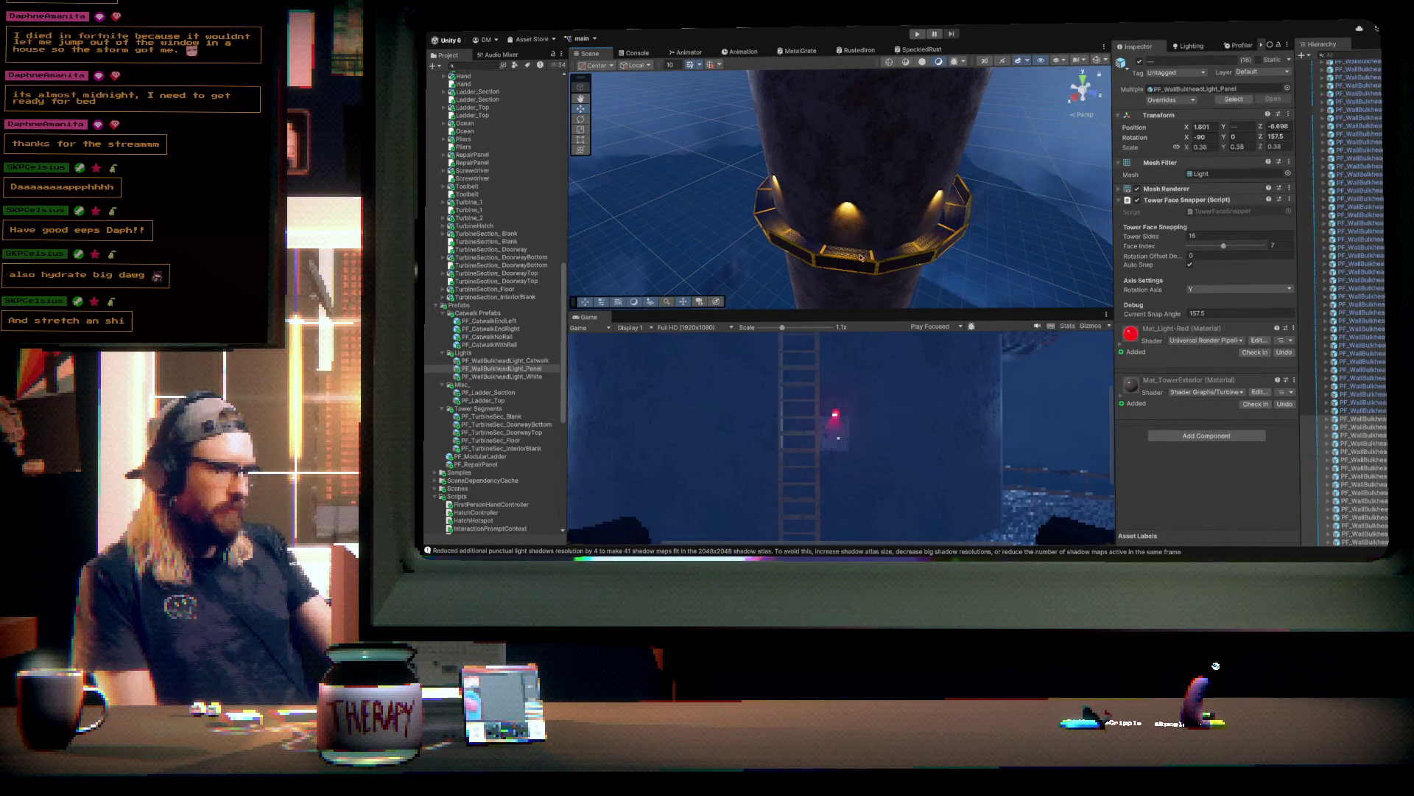
- Delete the selected front catwalk pieces and orbit around the tower to inspect the ring
{"action": "key", "text": "Delete"}
{"action": "mouse_move", "coordinate": [908, 232]}
{"action": "left_mouse_down"}
{"action": "mouse_move", "coordinate": [909, 265]}
{"action": "mouse_move", "coordinate": [722, 241]}
{"action": "left_mouse_up"}
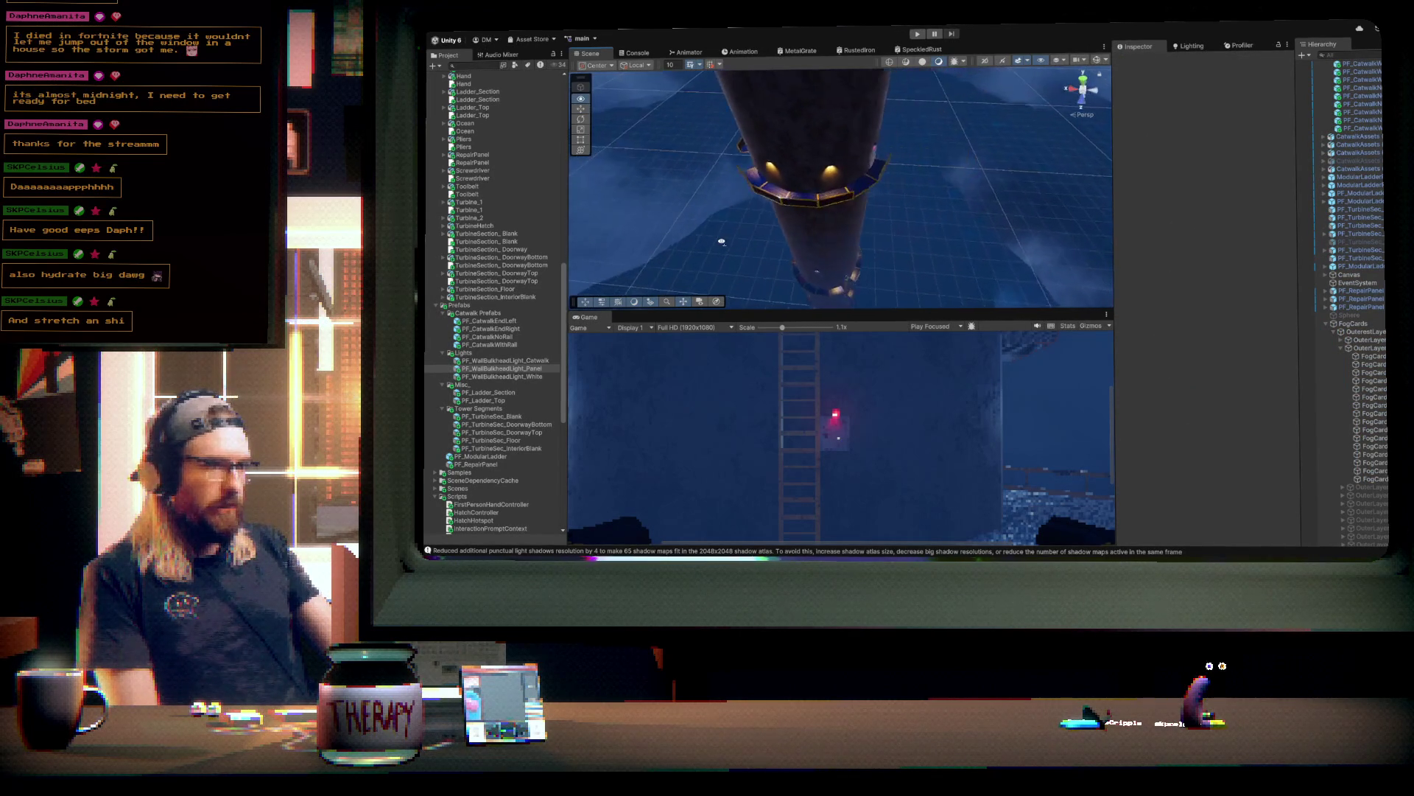
{"action": "left_click", "coordinate": [761, 217]}
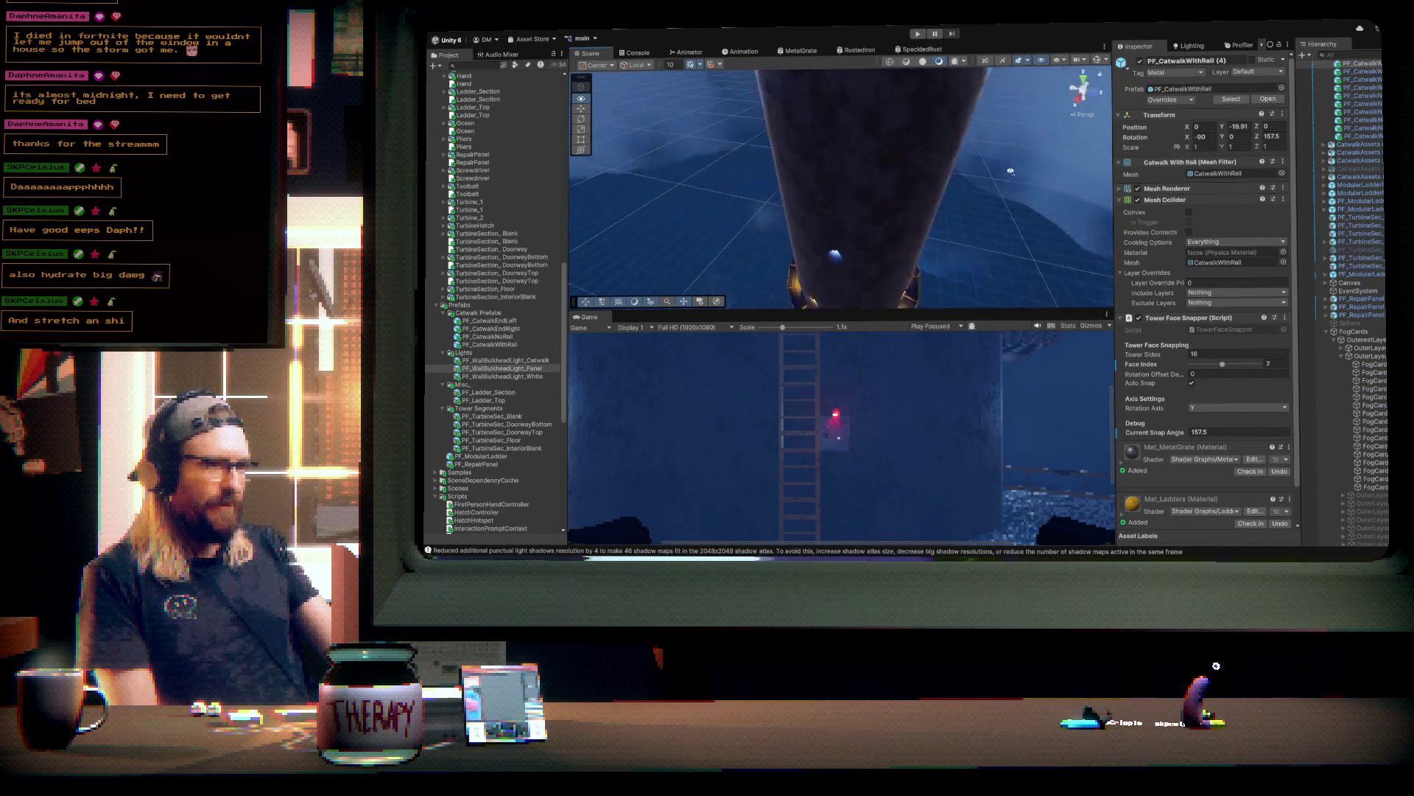
{"action": "left_click_drag", "start_coordinate": [1011, 171], "coordinate": [1147, 170]}
{"action": "left_click_drag", "start_coordinate": [1290, 186], "coordinate": [1345, 181]}
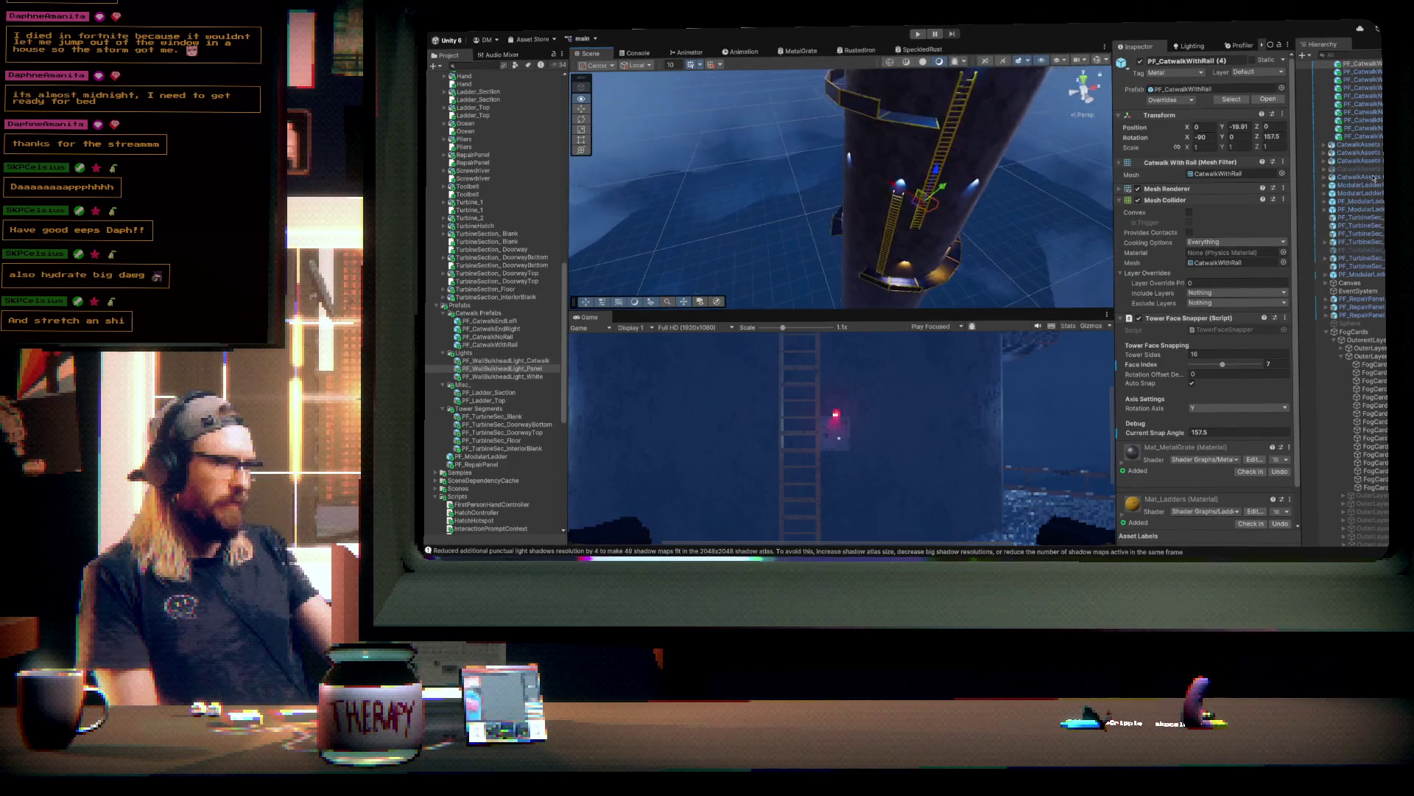
{"action": "mouse_move", "coordinate": [1032, 169]}
{"action": "left_mouse_down"}
{"action": "mouse_move", "coordinate": [902, 151]}
{"action": "mouse_move", "coordinate": [946, 173]}
{"action": "mouse_move", "coordinate": [876, 252]}
{"action": "mouse_move", "coordinate": [859, 166]}
{"action": "mouse_move", "coordinate": [926, 193]}
{"action": "left_mouse_up"}
{"action": "left_click", "coordinate": [876, 253]}
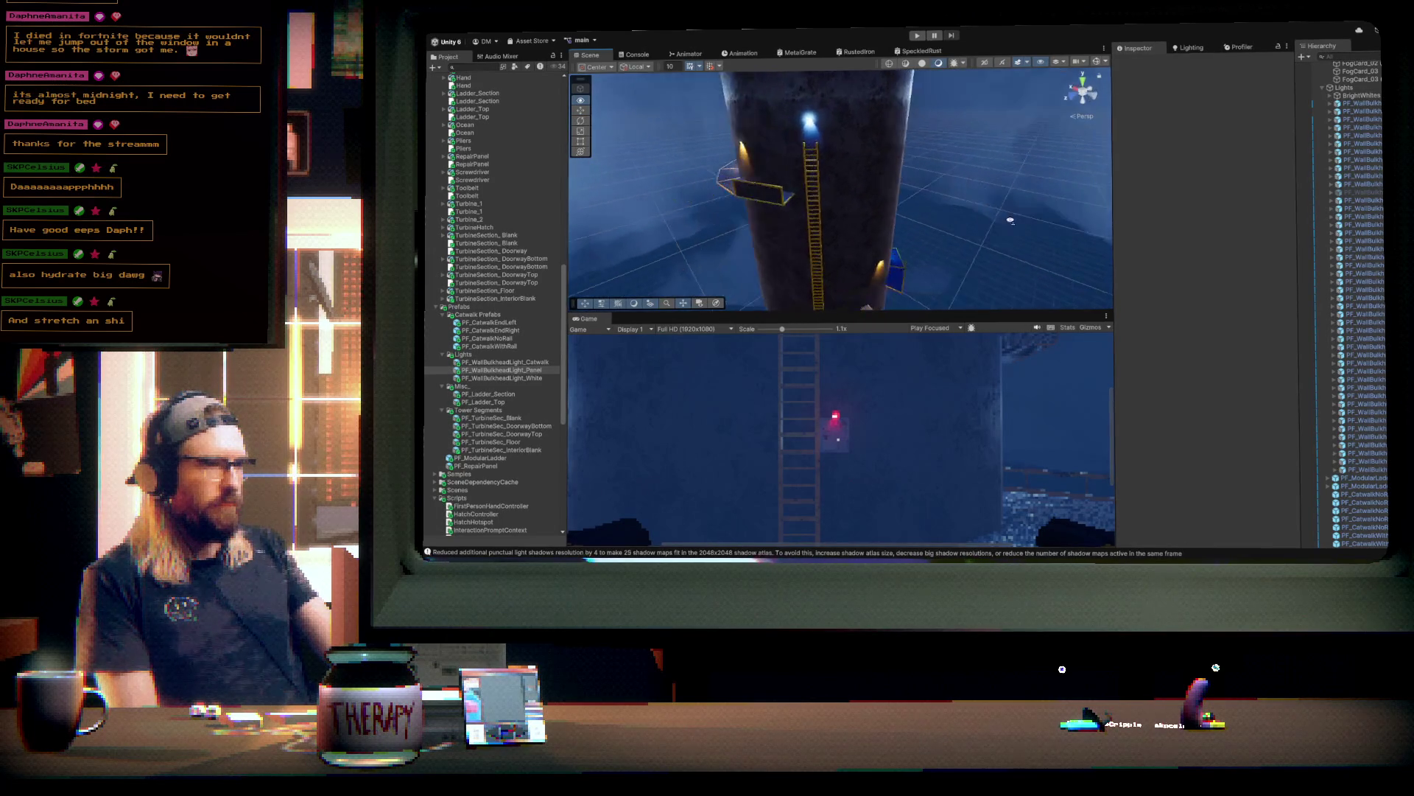
{"action": "mouse_move", "coordinate": [1060, 230]}
{"action": "left_mouse_down"}
{"action": "mouse_move", "coordinate": [1333, 215]}
{"action": "mouse_move", "coordinate": [1104, 258]}
{"action": "mouse_move", "coordinate": [1222, 266]}
{"action": "left_mouse_up"}
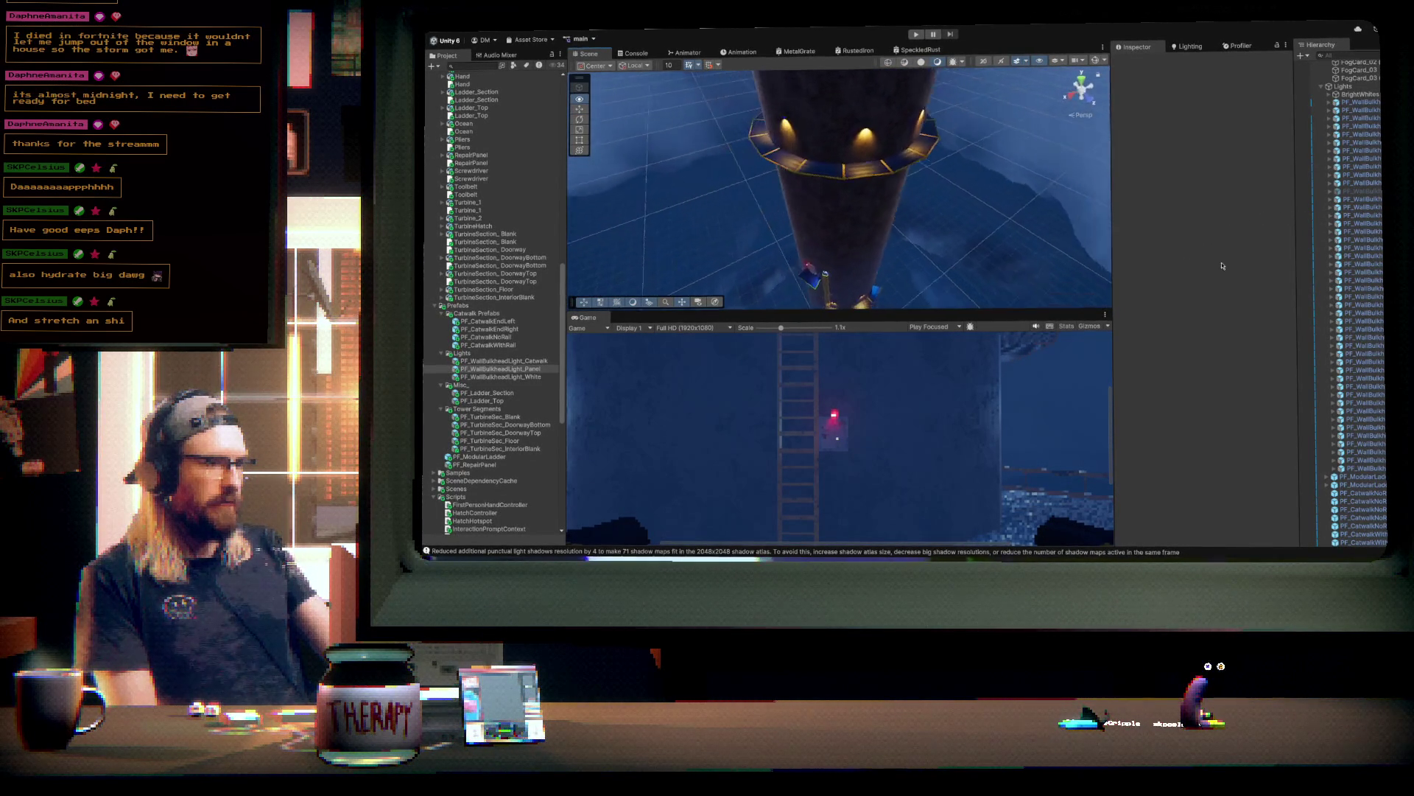
{"action": "left_click_drag", "start_coordinate": [799, 213], "coordinate": [946, 107]}
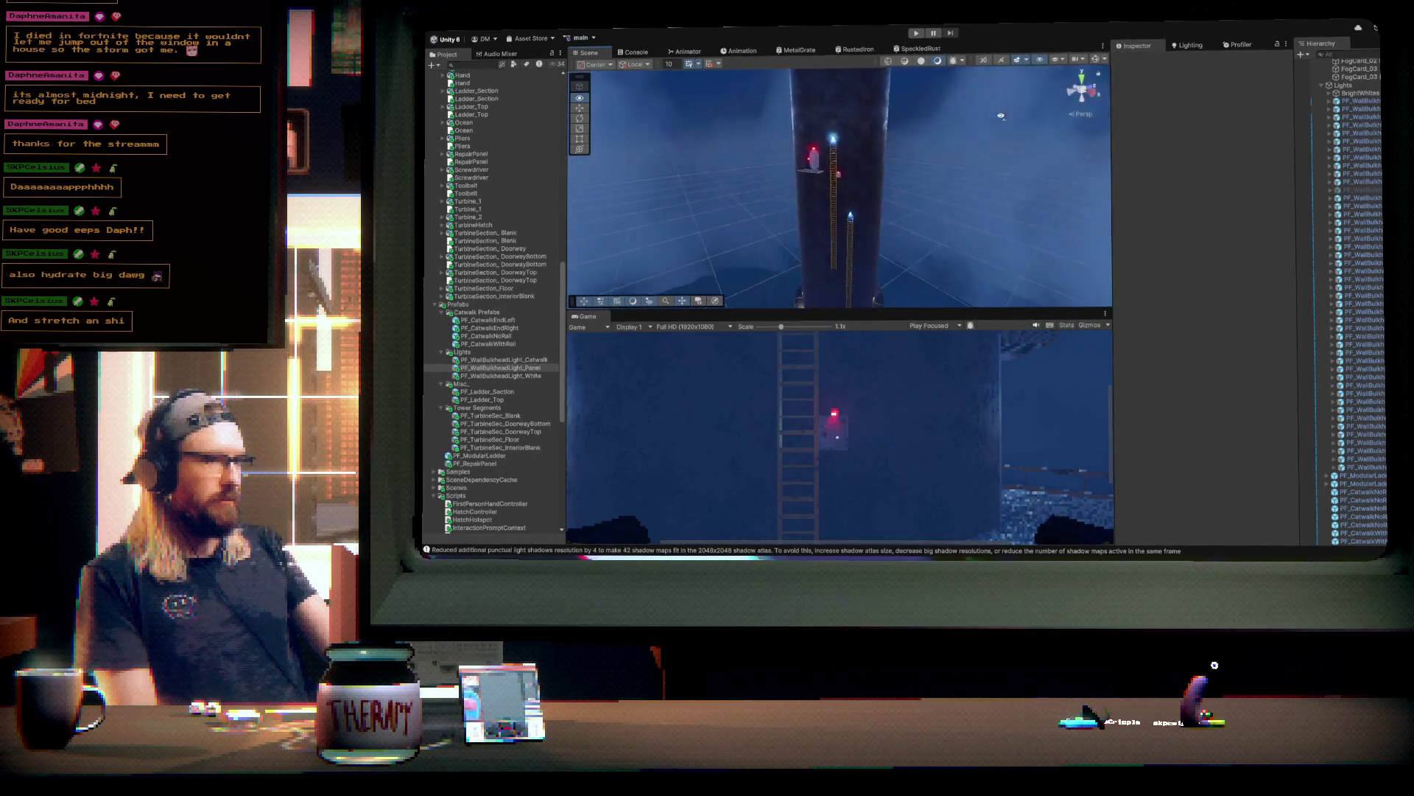
{"action": "mouse_move", "coordinate": [1040, 121]}
{"action": "left_mouse_down"}
{"action": "mouse_move", "coordinate": [1076, 243]}
{"action": "mouse_move", "coordinate": [748, 230]}
{"action": "left_mouse_up"}
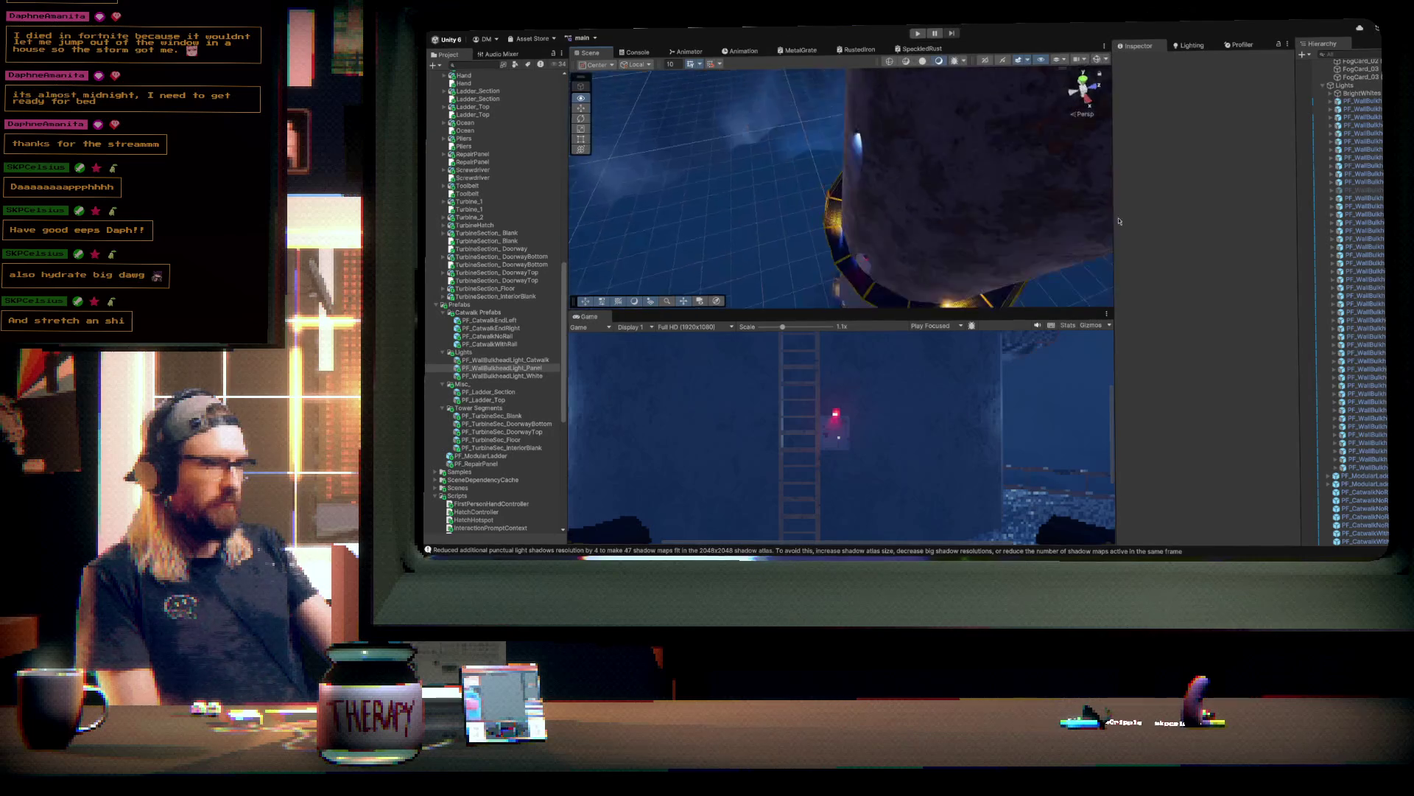
{"action": "mouse_move", "coordinate": [1119, 221]}
{"action": "left_mouse_down"}
{"action": "mouse_move", "coordinate": [1132, 205]}
{"action": "mouse_move", "coordinate": [980, 168]}
{"action": "mouse_move", "coordinate": [772, 160]}
{"action": "left_mouse_up"}
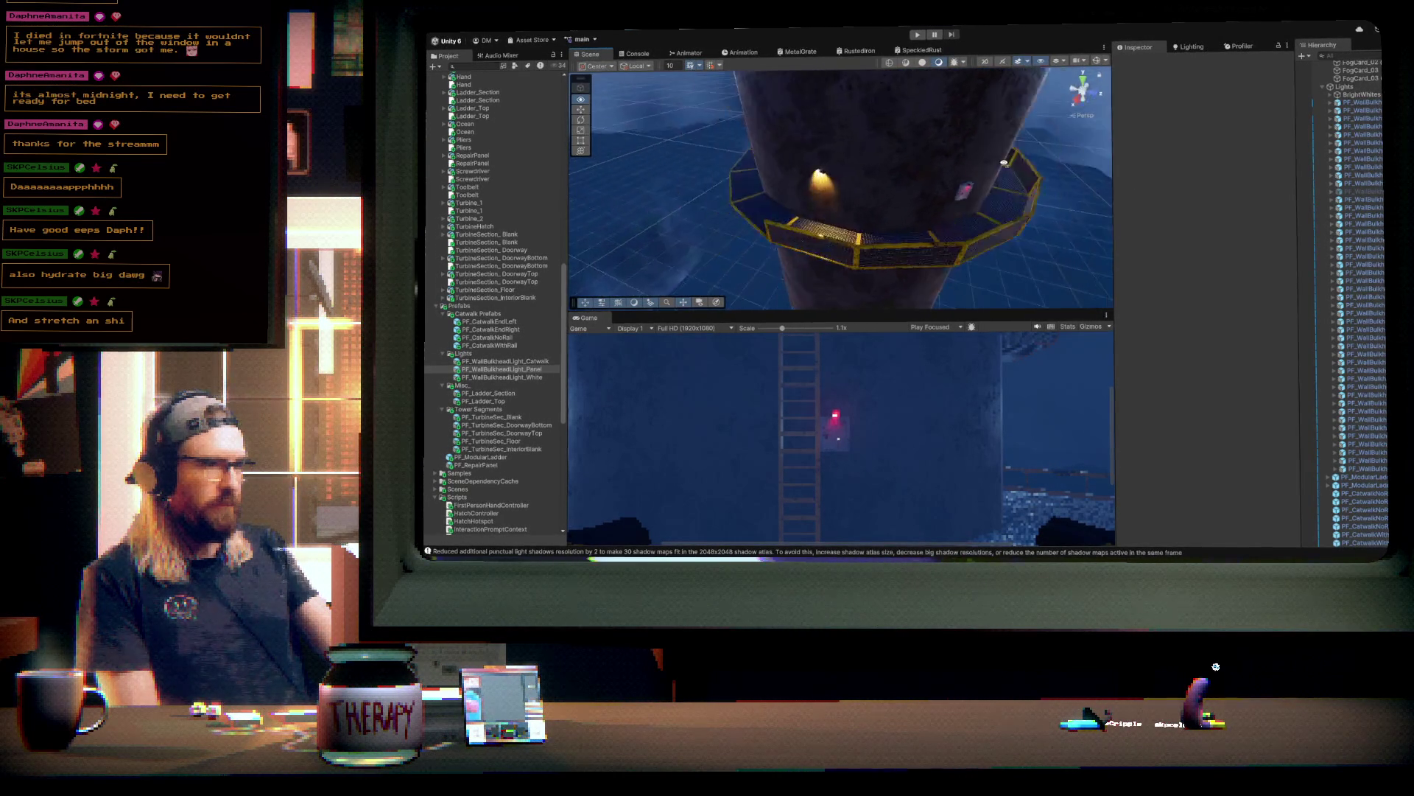
{"action": "left_click_drag", "start_coordinate": [1005, 163], "coordinate": [881, 164]}
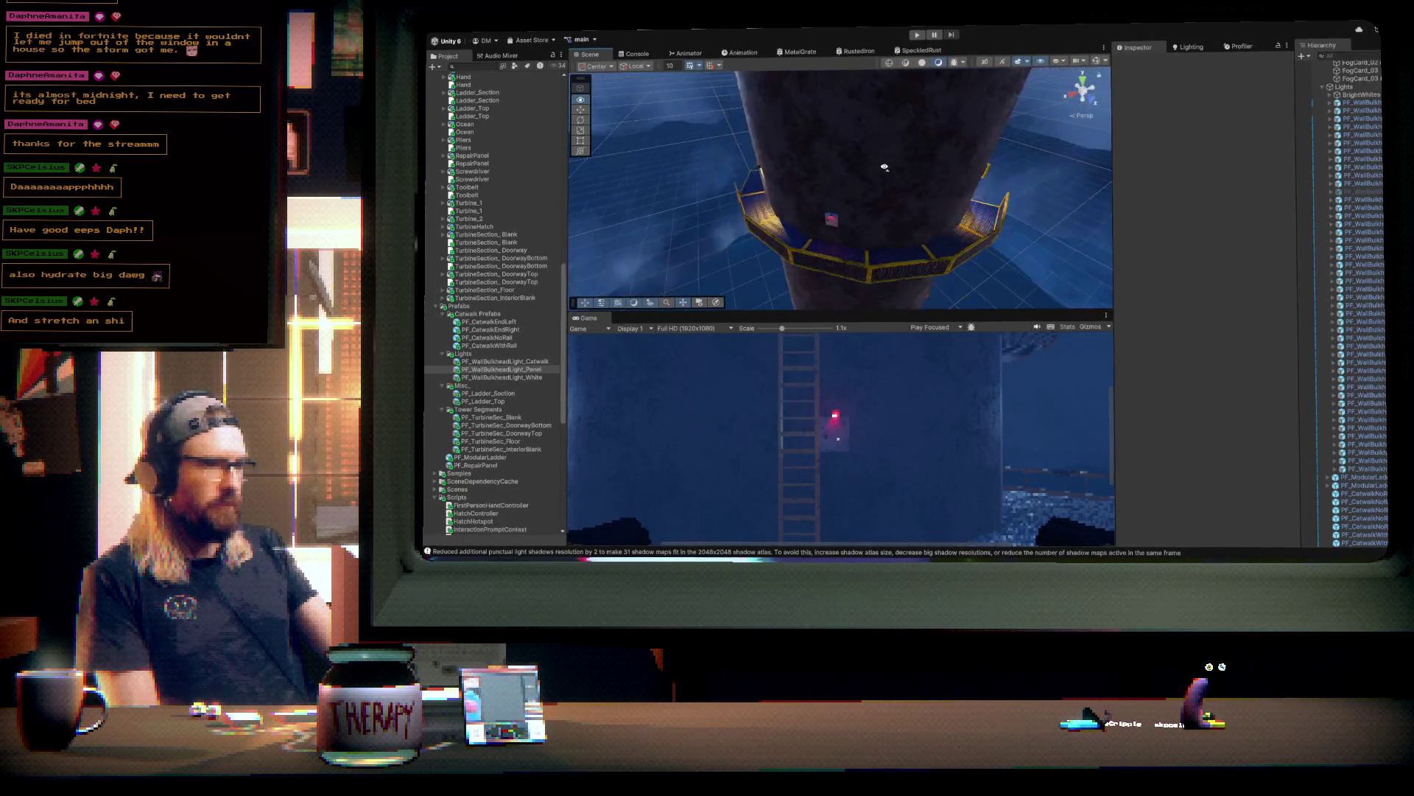
- Delete one more front catwalk section and check the gap from above and below
{"action": "left_click", "coordinate": [890, 256]}
{"action": "key", "text": "Delete"}
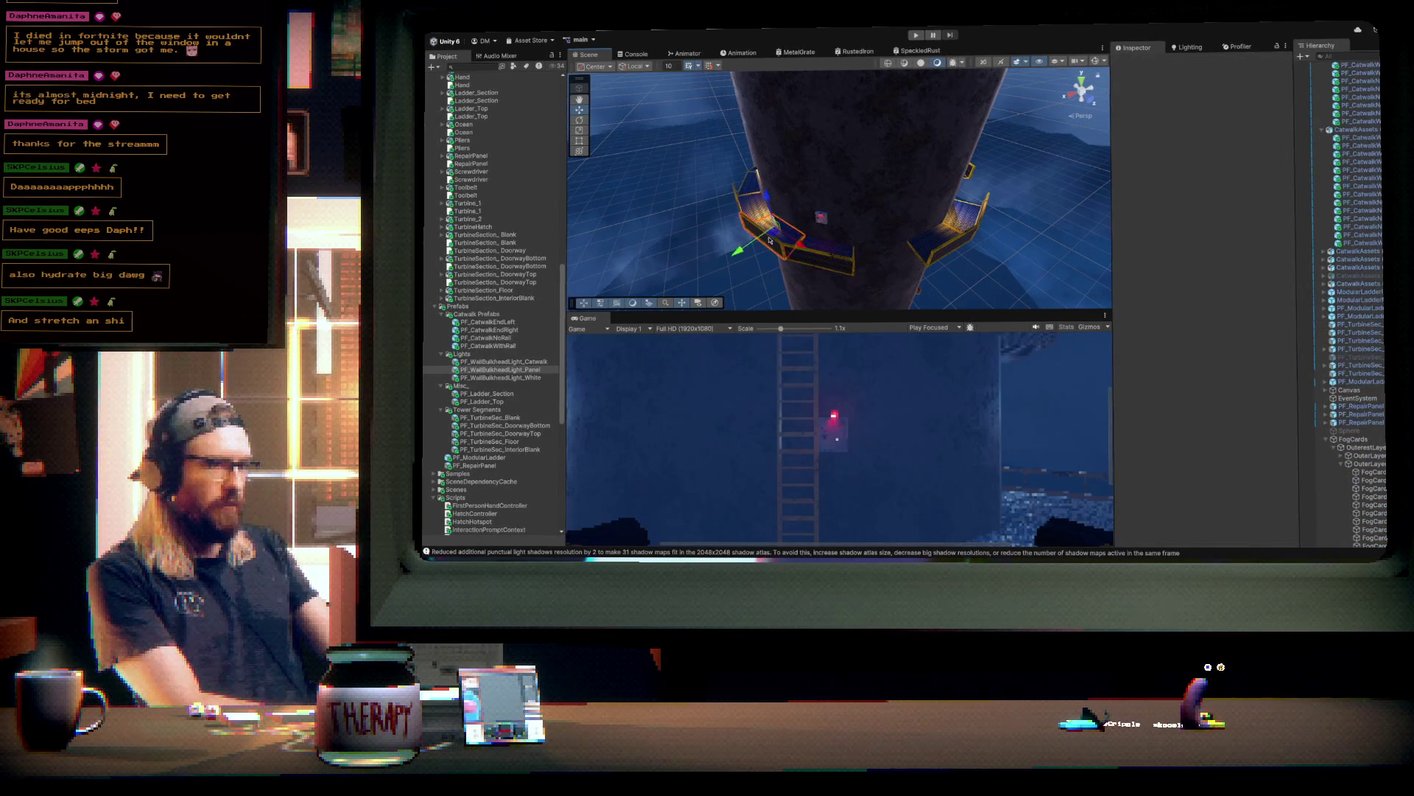
{"action": "mouse_move", "coordinate": [770, 239]}
{"action": "left_mouse_down"}
{"action": "mouse_move", "coordinate": [871, 228]}
{"action": "mouse_move", "coordinate": [917, 250]}
{"action": "mouse_move", "coordinate": [913, 210]}
{"action": "mouse_move", "coordinate": [847, 152]}
{"action": "left_mouse_up"}
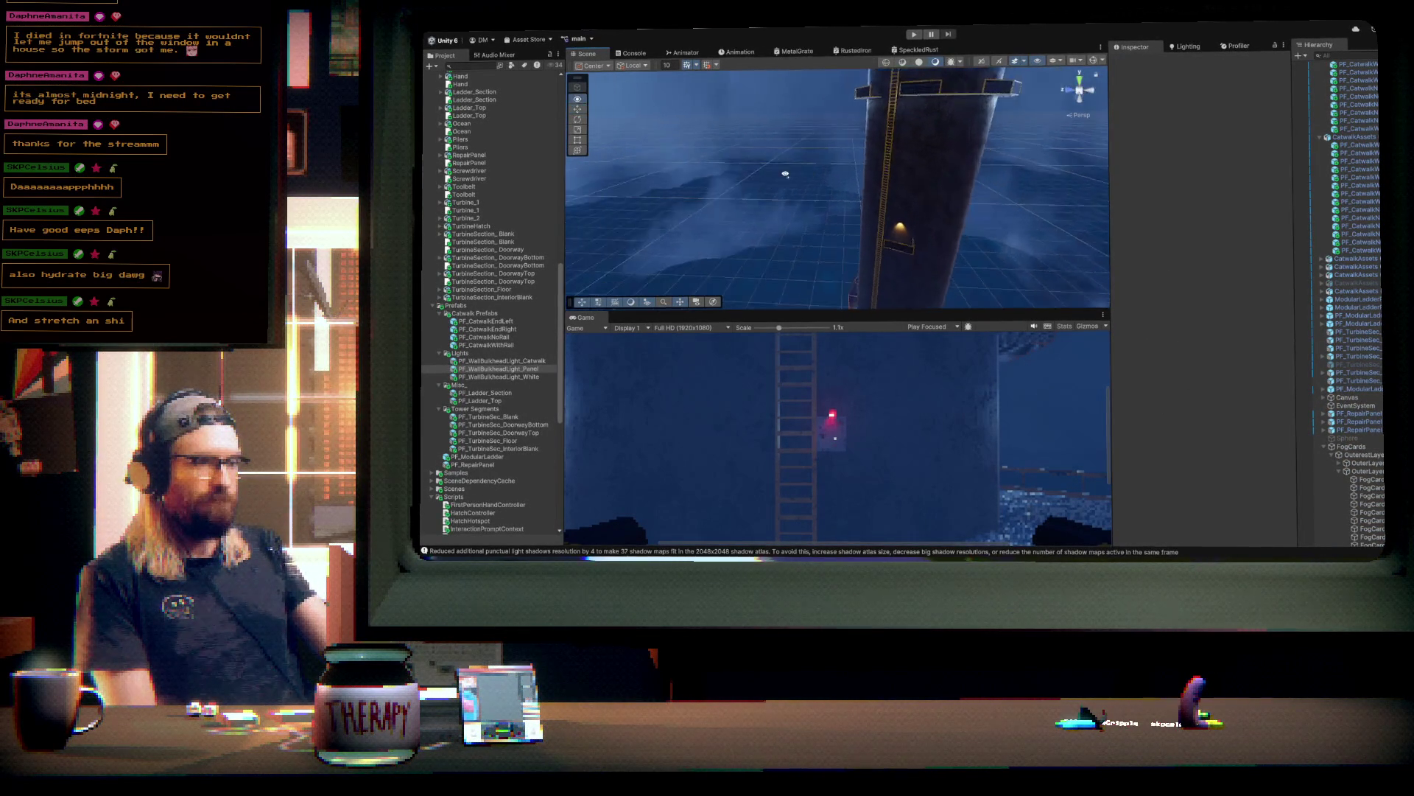
{"action": "mouse_move", "coordinate": [751, 173]}
{"action": "left_mouse_down"}
{"action": "mouse_move", "coordinate": [722, 184]}
{"action": "mouse_move", "coordinate": [713, 213]}
{"action": "mouse_move", "coordinate": [768, 184]}
{"action": "mouse_move", "coordinate": [880, 211]}
{"action": "mouse_move", "coordinate": [954, 197]}
{"action": "mouse_move", "coordinate": [982, 155]}
{"action": "mouse_move", "coordinate": [1050, 176]}
{"action": "left_mouse_up"}
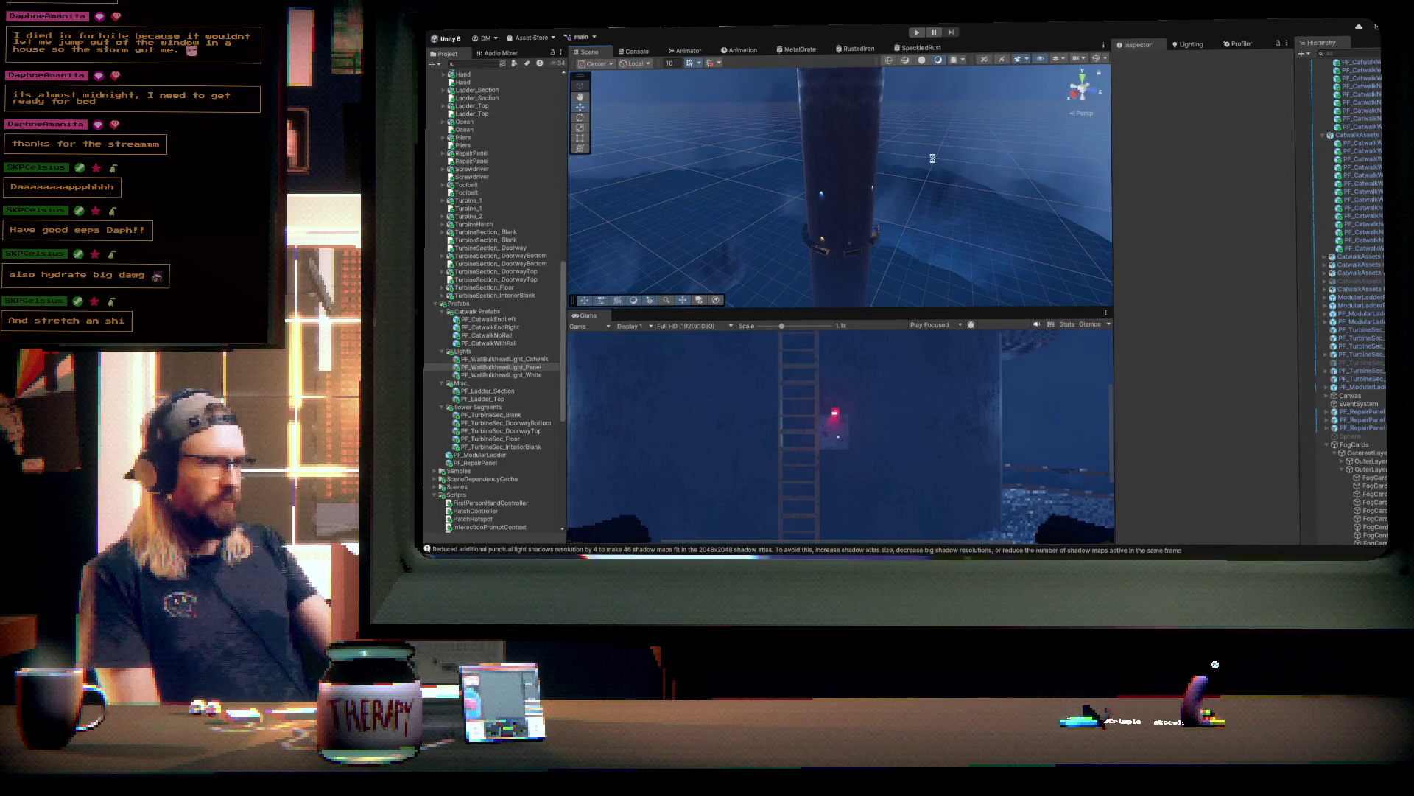
{"action": "mouse_move", "coordinate": [942, 183]}
{"action": "left_mouse_down"}
{"action": "mouse_move", "coordinate": [875, 300]}
{"action": "mouse_move", "coordinate": [939, 191]}
{"action": "left_mouse_up"}
{"action": "left_click_drag", "start_coordinate": [1240, 178], "coordinate": [899, 184]}
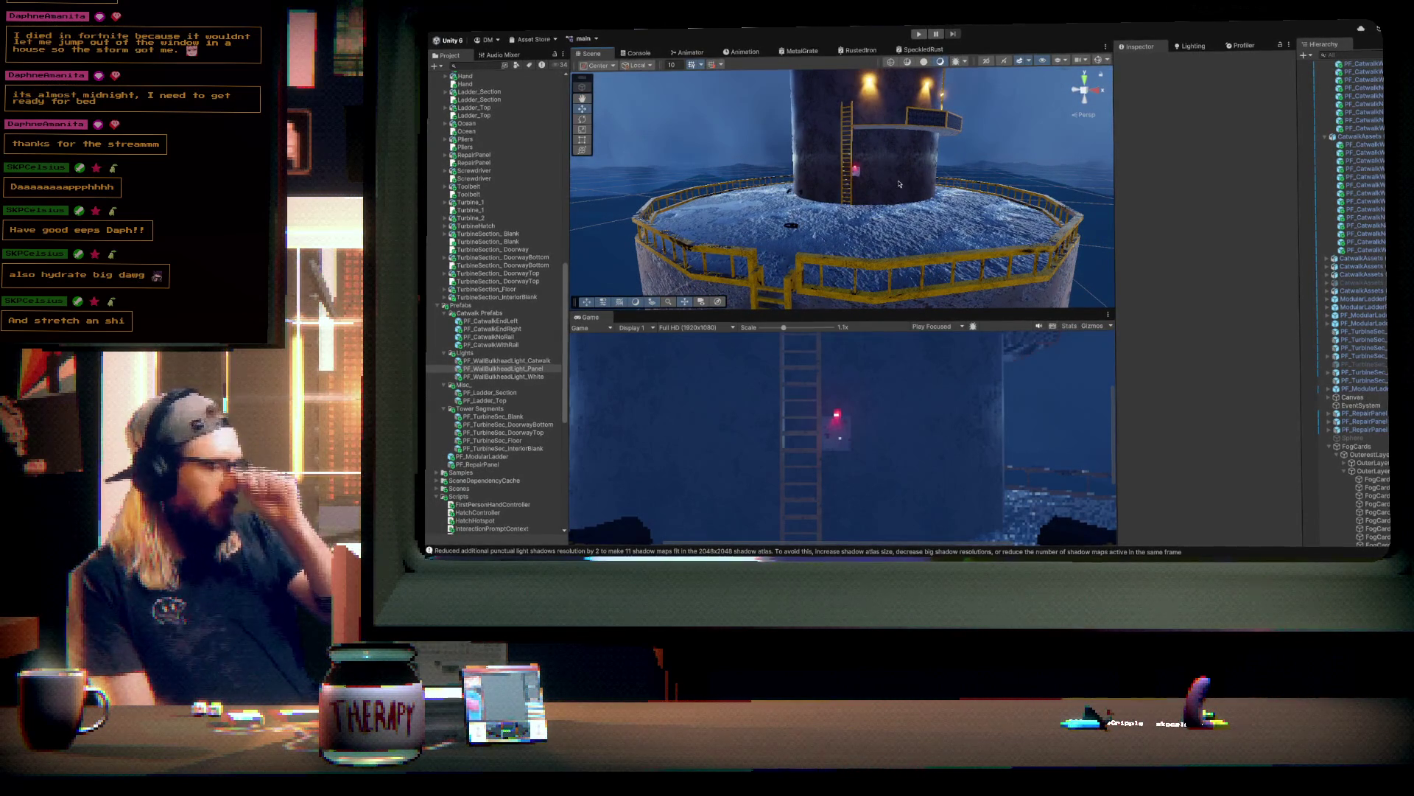